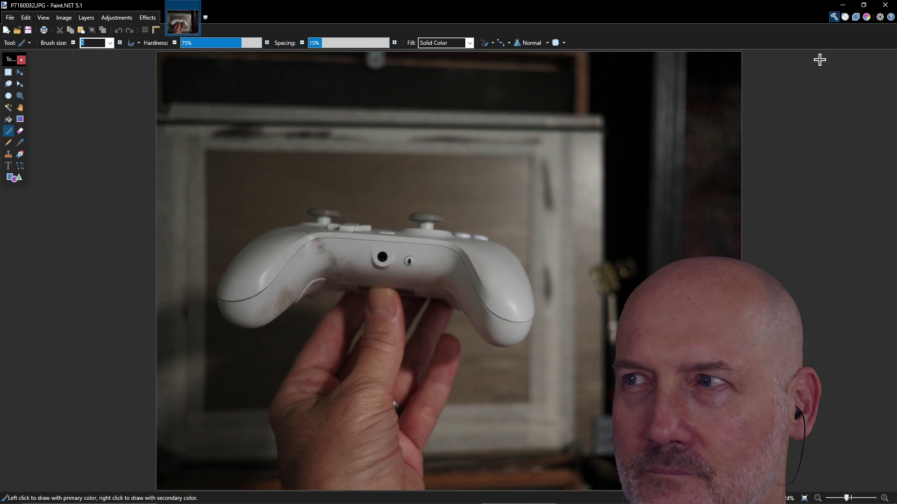
# Step: Close the photo viewer and orbit the Blender view around the cube
pyautogui.click(885, 6)
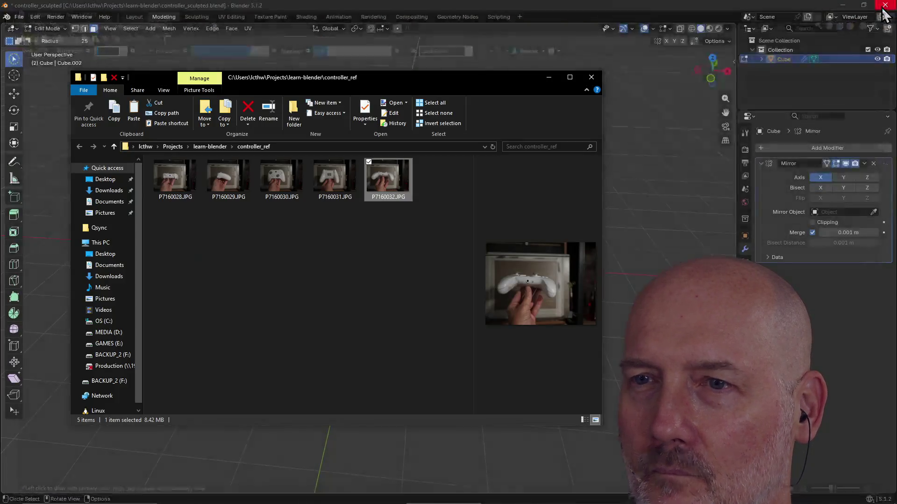
pyautogui.click(644, 117)
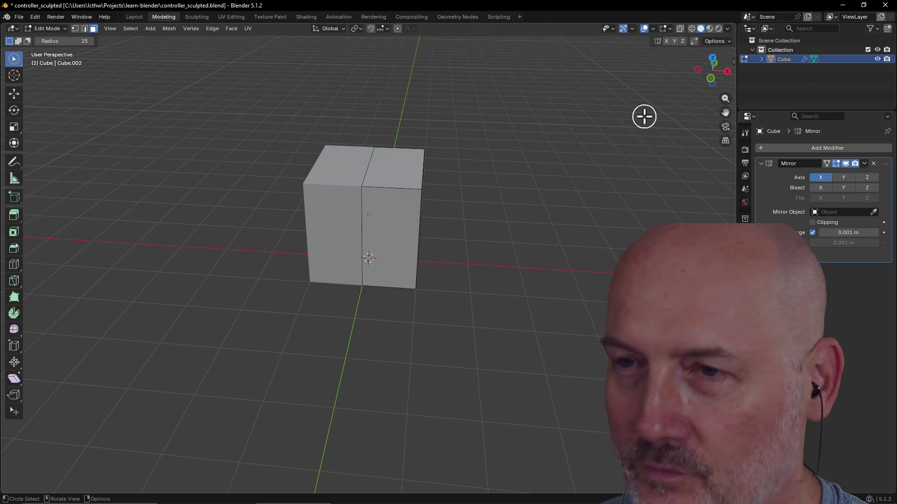
pyautogui.scroll(-3, 498, 176)
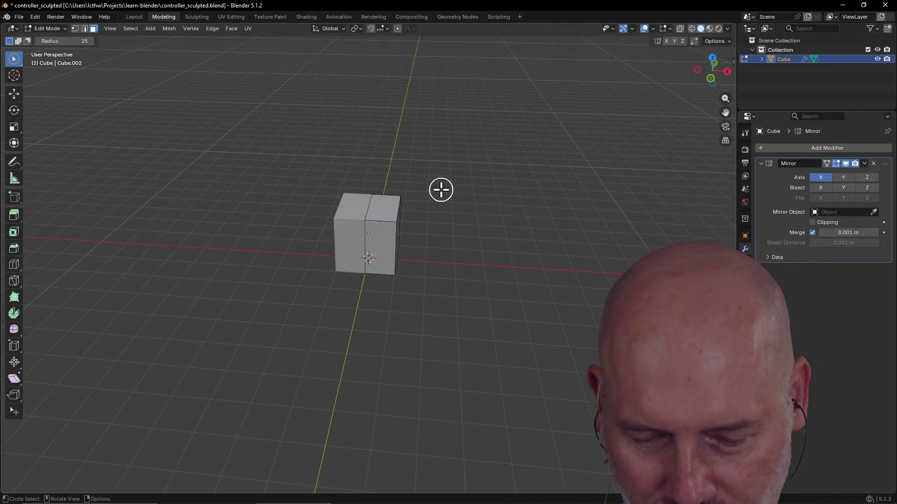
pyautogui.moveTo(441, 190)
pyautogui.mouseDown(button='middle')
pyautogui.moveTo(471, 164)
pyautogui.moveTo(428, 176)
pyautogui.mouseUp(button='middle')
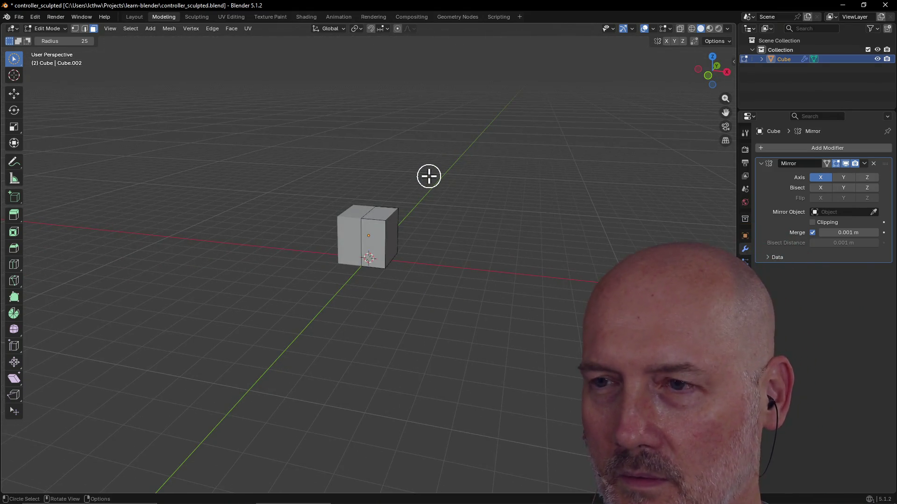
# Step: Switch to the controller photo folder and launch Affinity Photo
pyautogui.hotkey('alt', 'Tab')
pyautogui.click(327, 271)
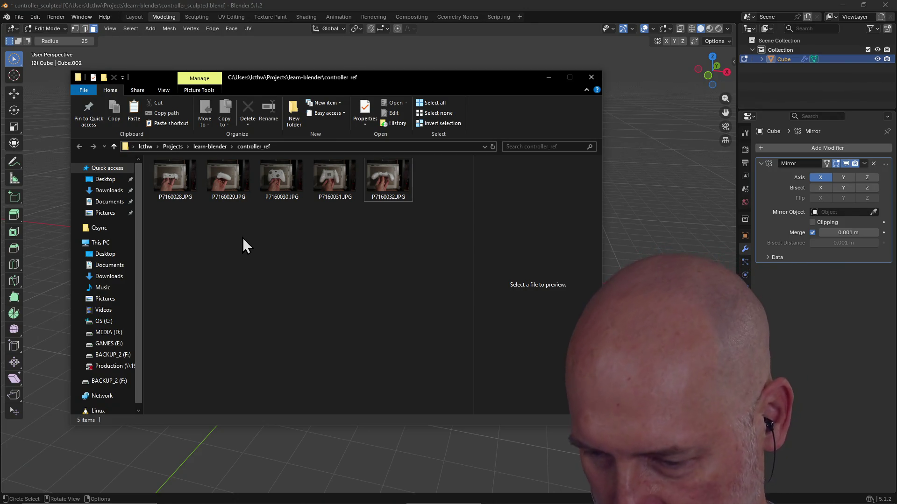
pyautogui.press('Return')
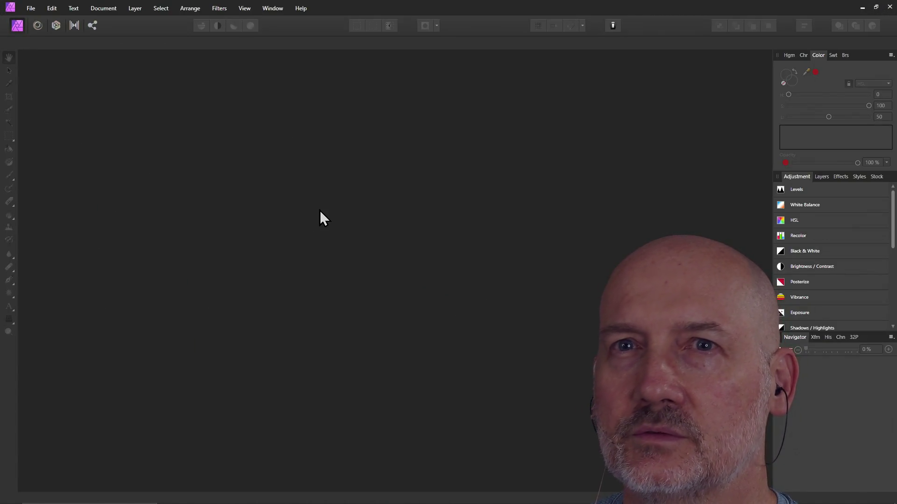
# Step: Create a new 1920×1080 px transparent document from the Web FHD 1080p preset
pyautogui.click(31, 8)
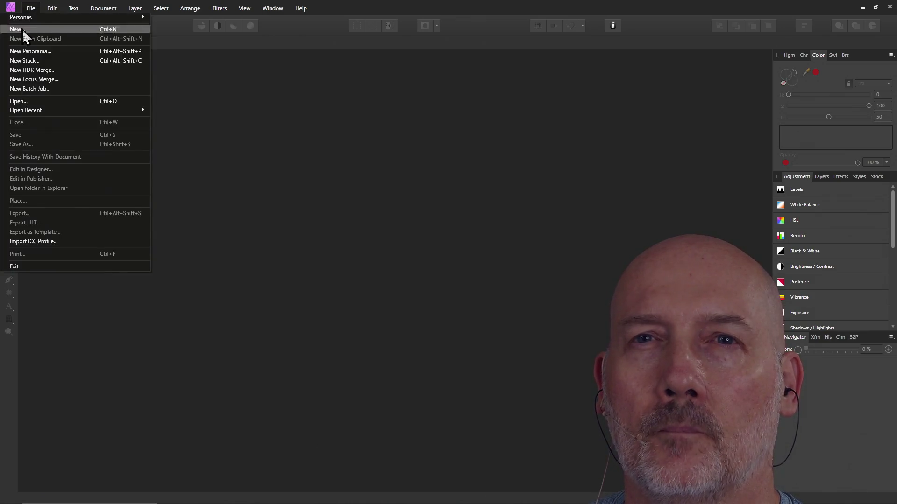
pyautogui.click(38, 30)
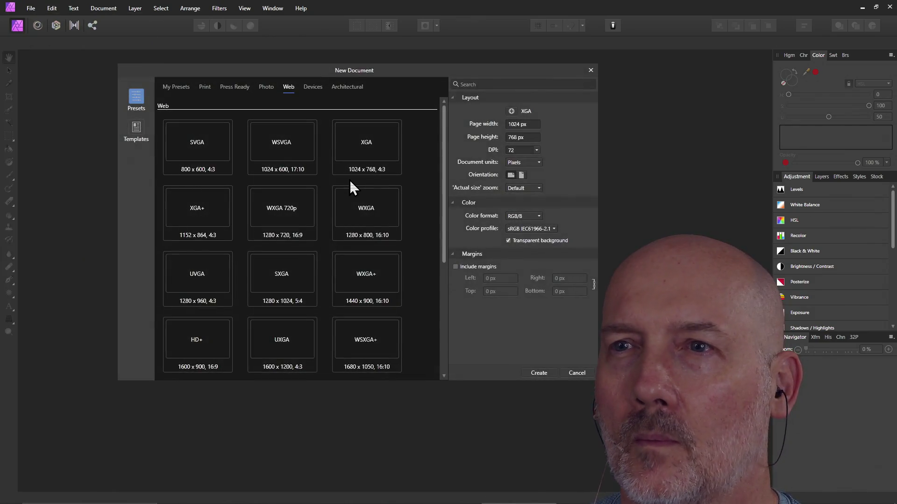
pyautogui.click(533, 124)
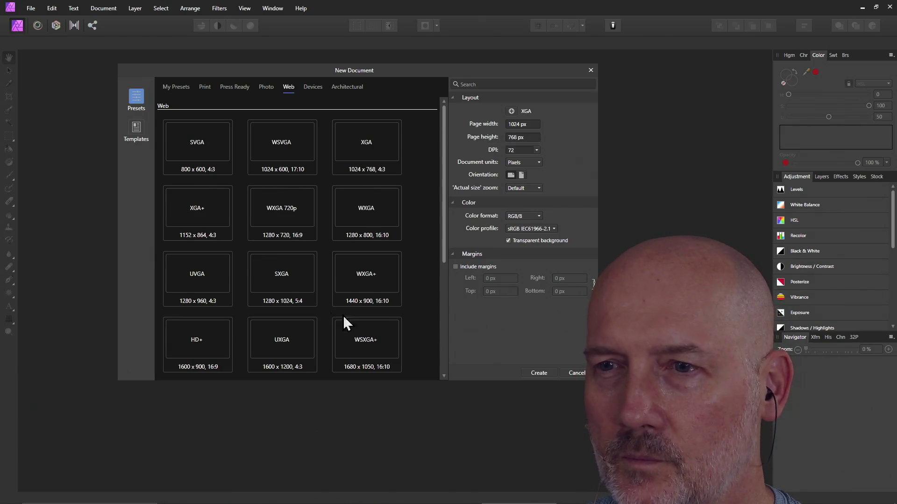
pyautogui.scroll(-5, 327, 304)
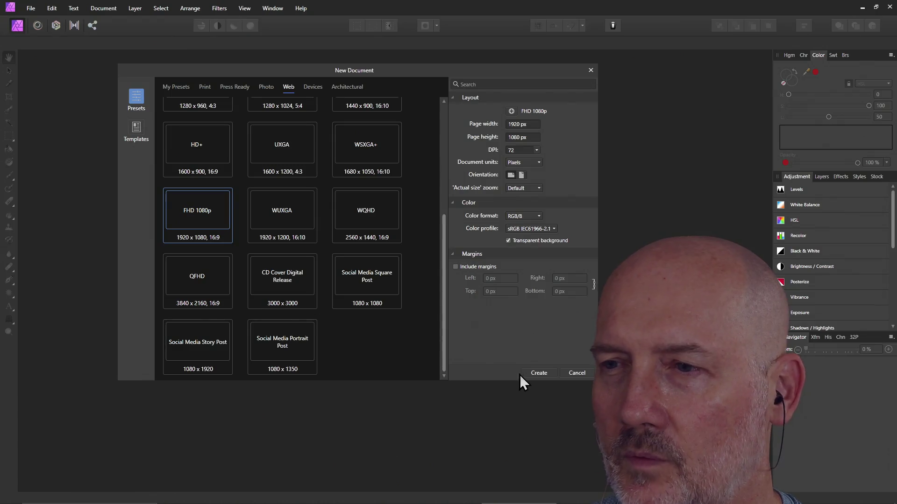
pyautogui.click(539, 373)
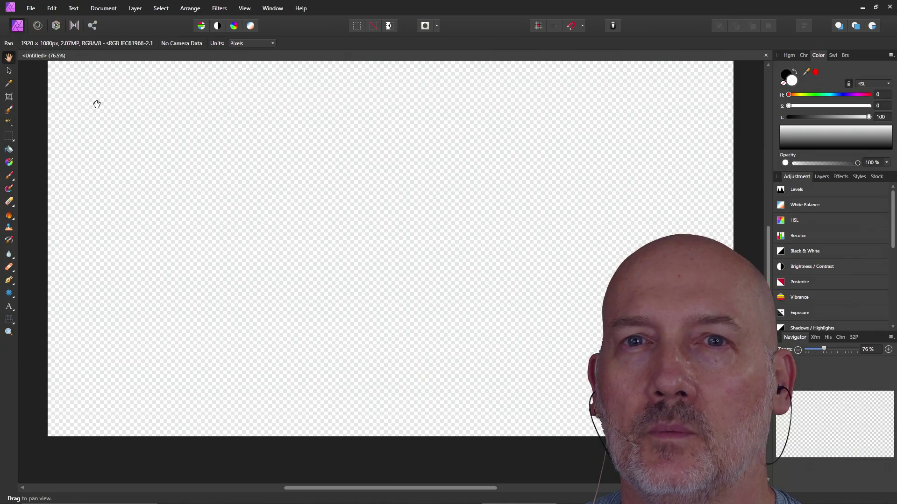
pyautogui.click(29, 8)
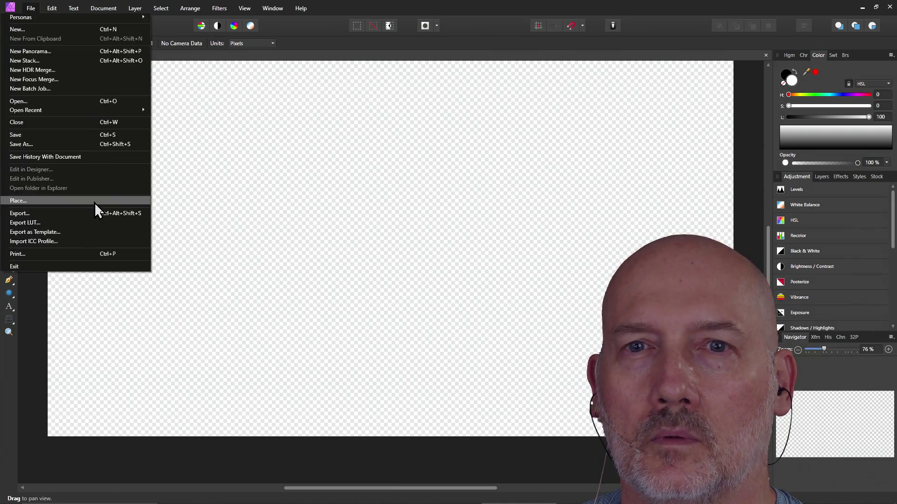
pyautogui.hotkey('alt', 'Tab')
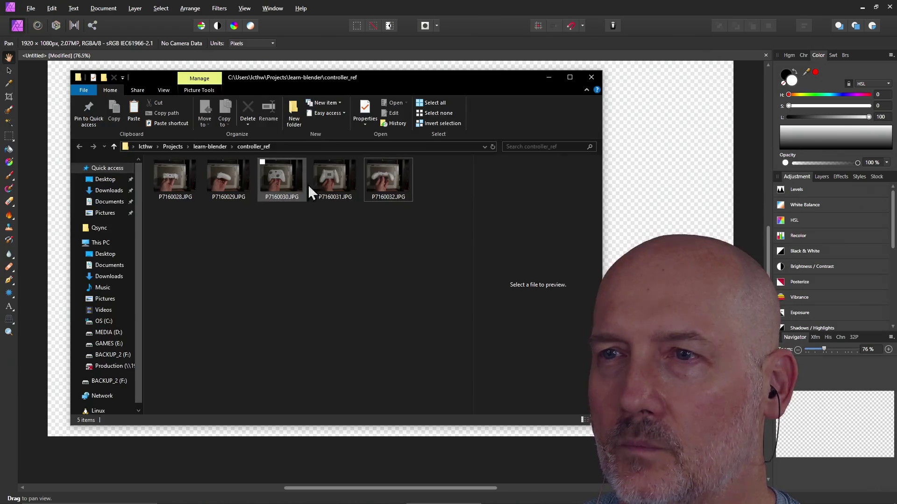
pyautogui.click(188, 174)
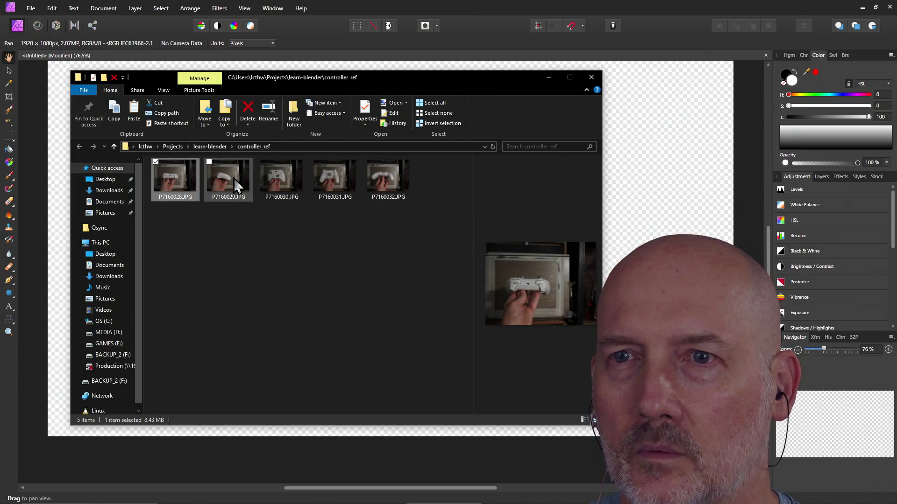
pyautogui.keyDown('ctrl'); pyautogui.click(234, 182); pyautogui.keyUp('ctrl')
pyautogui.keyDown('ctrl'); pyautogui.click(276, 187); pyautogui.keyUp('ctrl')
pyautogui.keyDown('ctrl'); pyautogui.click(346, 185); pyautogui.keyUp('ctrl')
pyautogui.keyDown('ctrl'); pyautogui.click(387, 182); pyautogui.keyUp('ctrl')
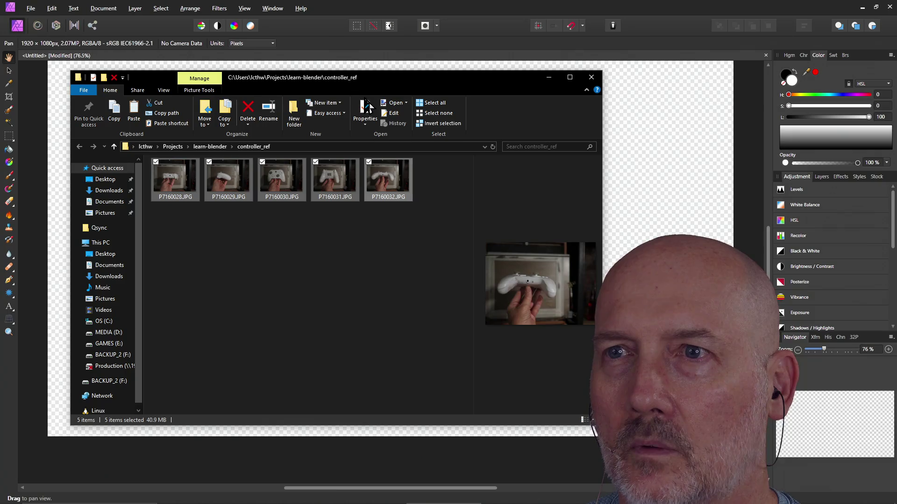
pyautogui.moveTo(366, 78); pyautogui.dragTo(622, 131)
pyautogui.moveTo(481, 219)
pyautogui.mouseDown()
pyautogui.moveTo(277, 270)
pyautogui.moveTo(160, 241)
pyautogui.mouseUp()
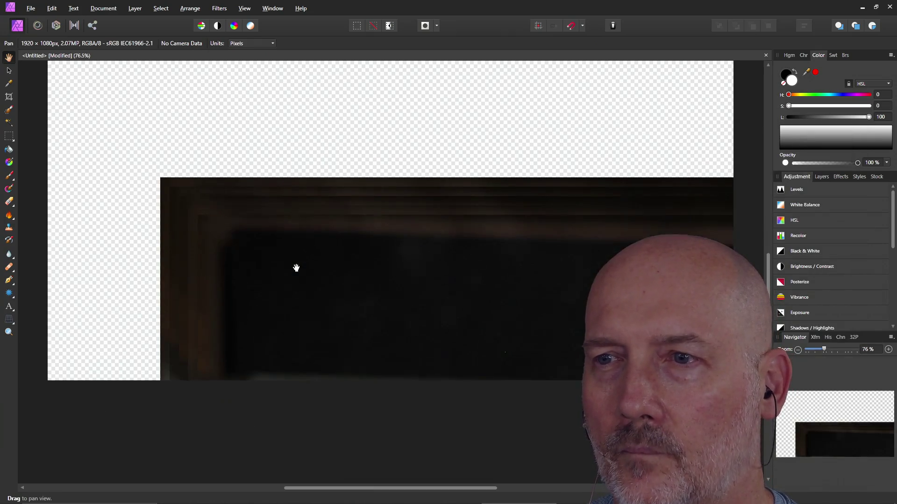
pyautogui.moveTo(296, 268)
pyautogui.mouseDown()
pyautogui.moveTo(297, 282)
pyautogui.moveTo(293, 245)
pyautogui.moveTo(374, 306)
pyautogui.mouseUp()
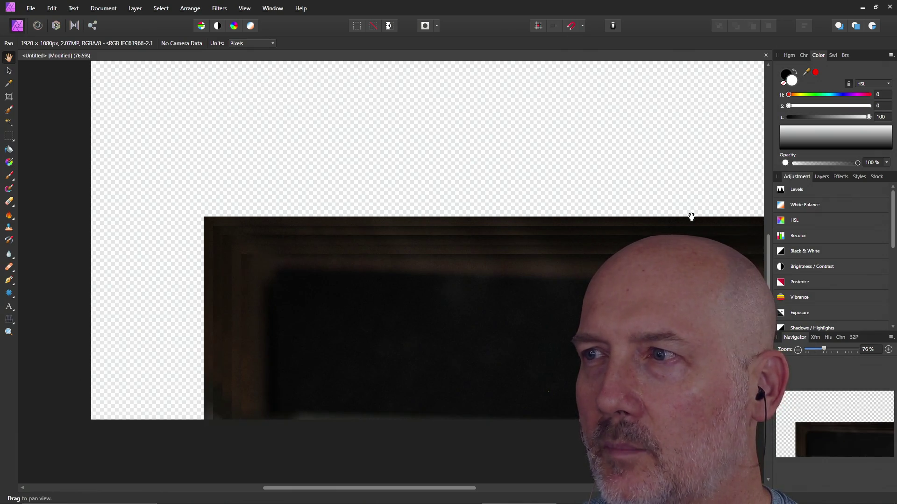
pyautogui.click(822, 177)
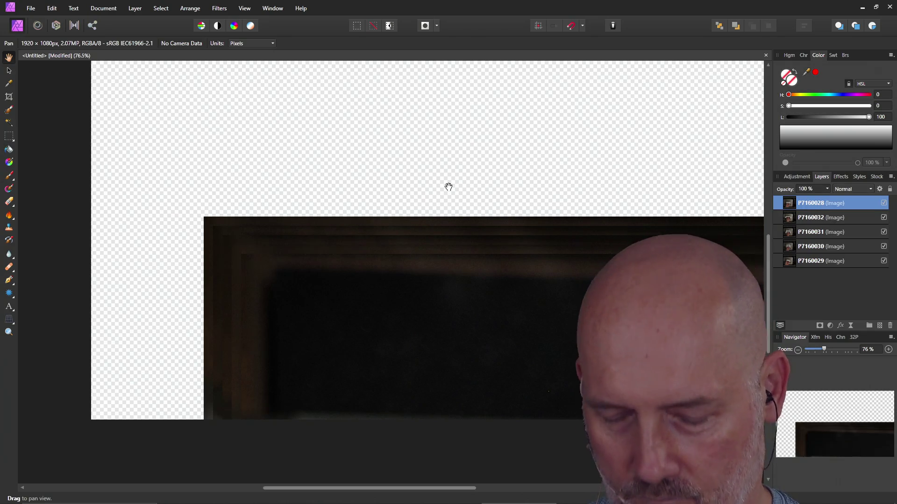
pyautogui.hotkey('ctrl', 'z')
pyautogui.hotkey('ctrl', 'z')
pyautogui.hotkey('ctrl', 'z')
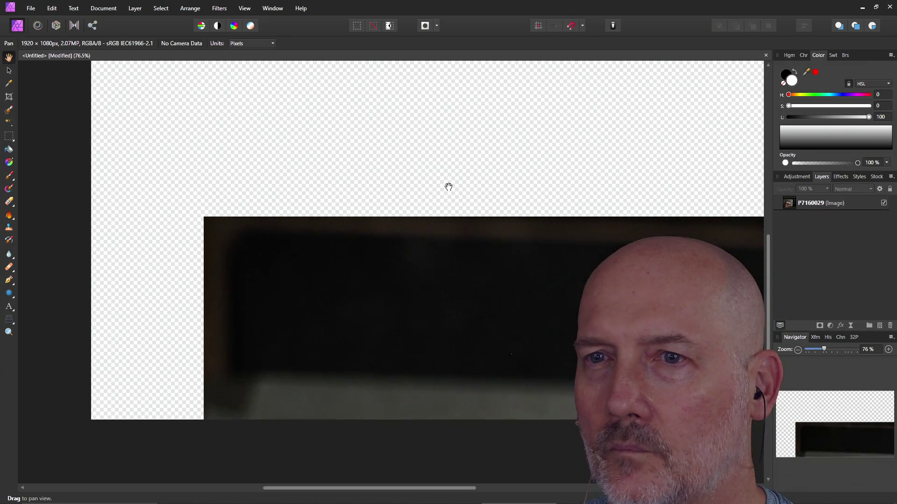
pyautogui.scroll(1, 215, 157)
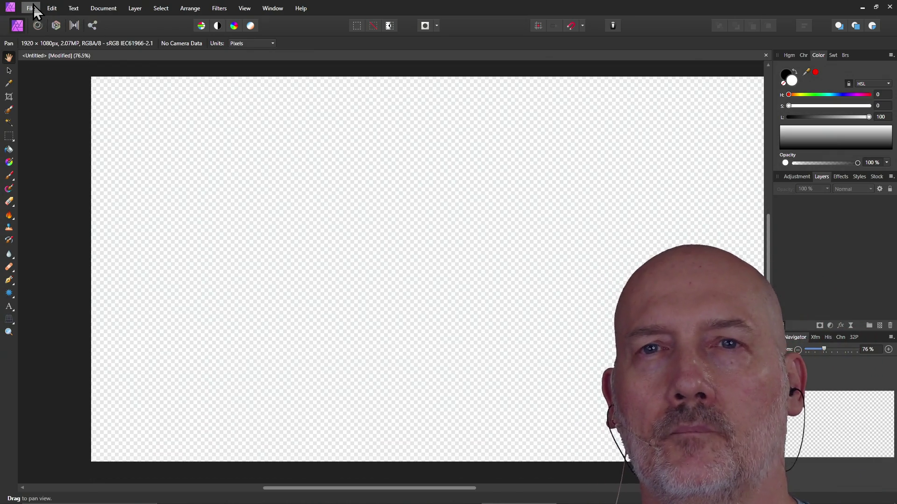
# Step: Place P7160028.JPG from the controller_ref folder onto the canvas
pyautogui.click(32, 9)
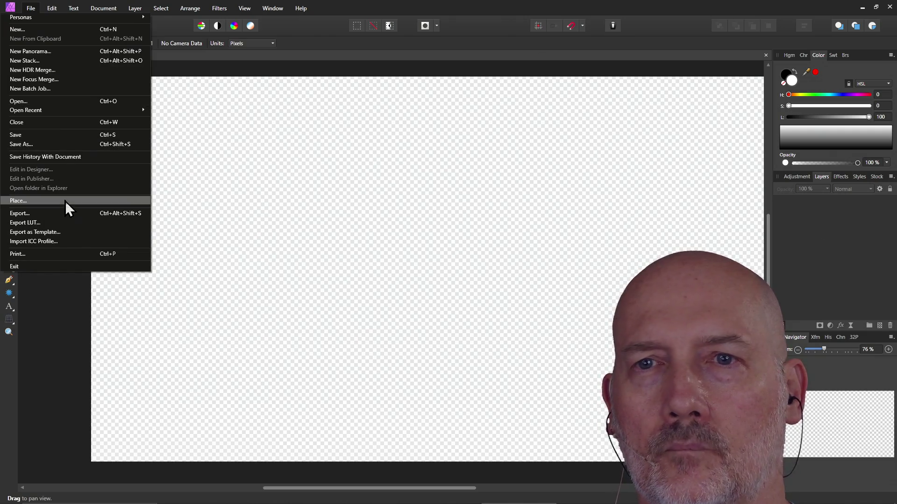
pyautogui.click(66, 200)
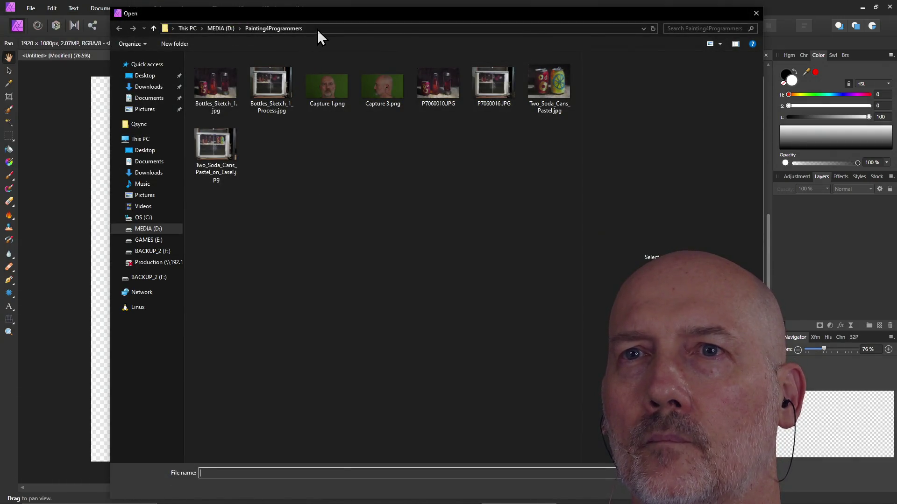
pyautogui.click(330, 28)
pyautogui.write('C:\\Users\\lcthw\\Projects\\learn-blender\\controlle')
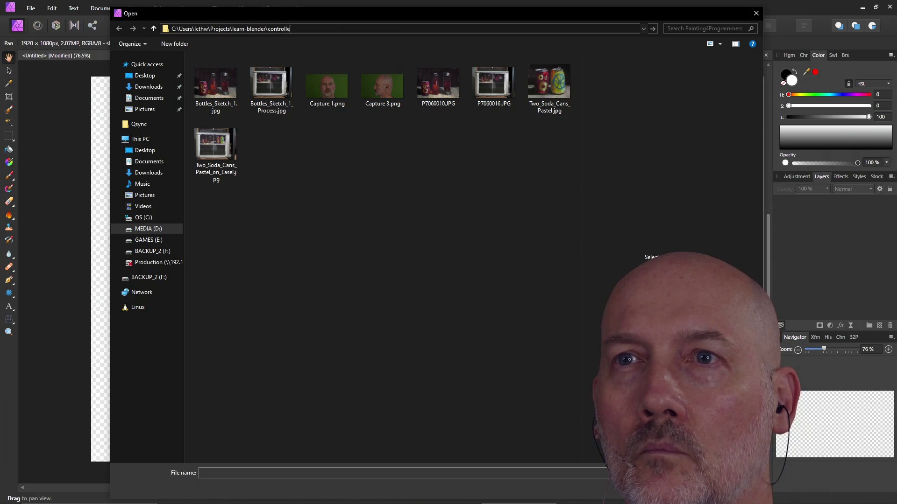
pyautogui.write('r_ref')
pyautogui.press('Return')
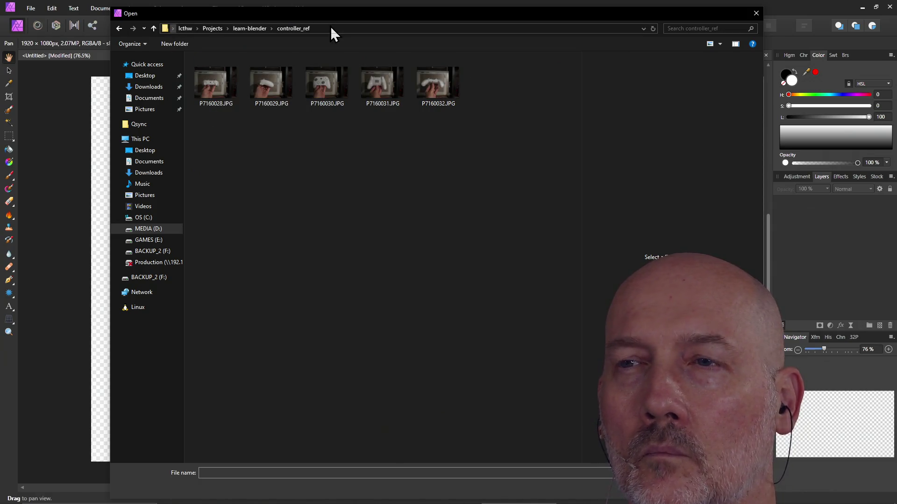
pyautogui.click(203, 85)
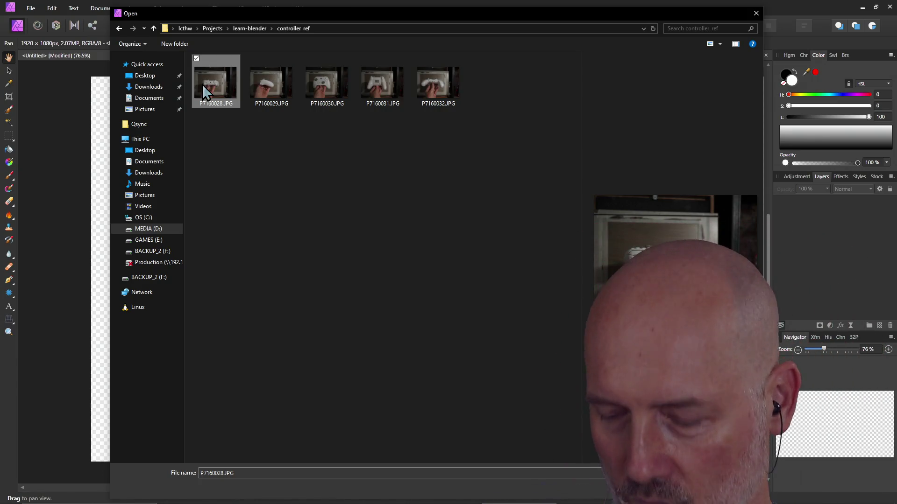
pyautogui.doubleClick(203, 84)
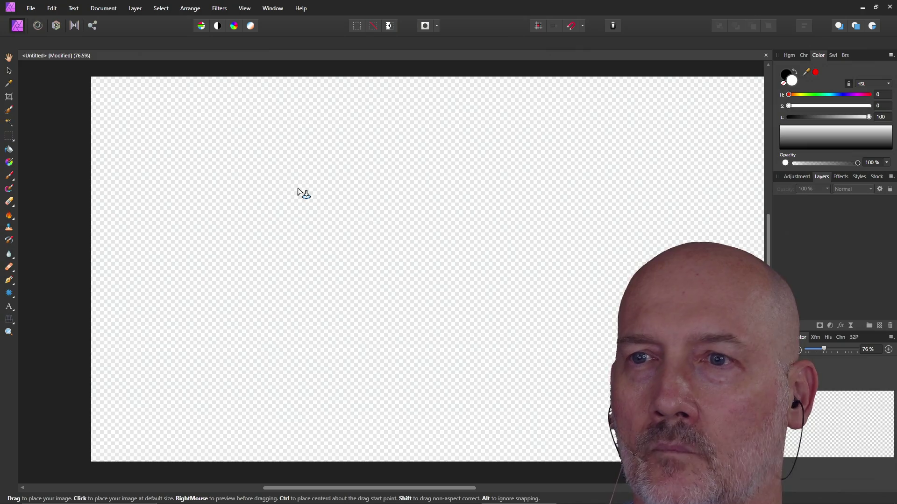
pyautogui.click(432, 234)
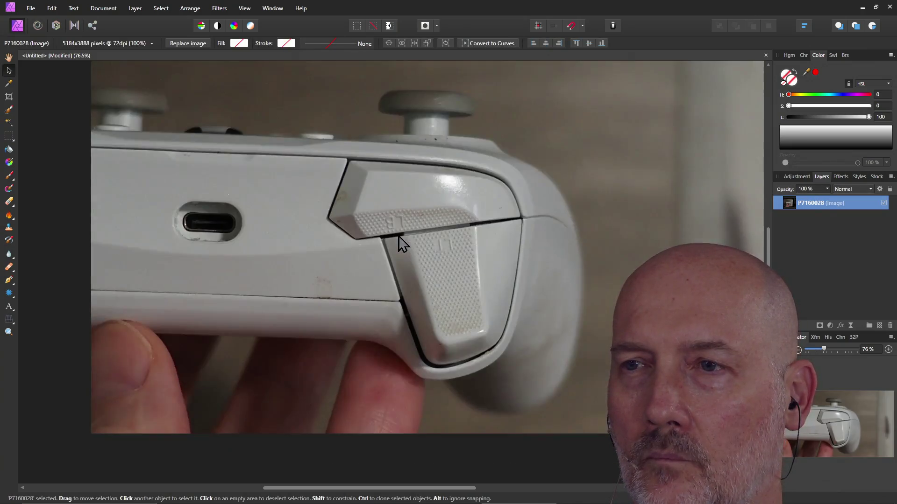
# Step: Scale up photo P7160028 and centre the controller so it fills the 1920×1080 canvas
pyautogui.keyDown('ctrl'); pyautogui.scroll(-8, 399, 236); pyautogui.keyUp('ctrl')
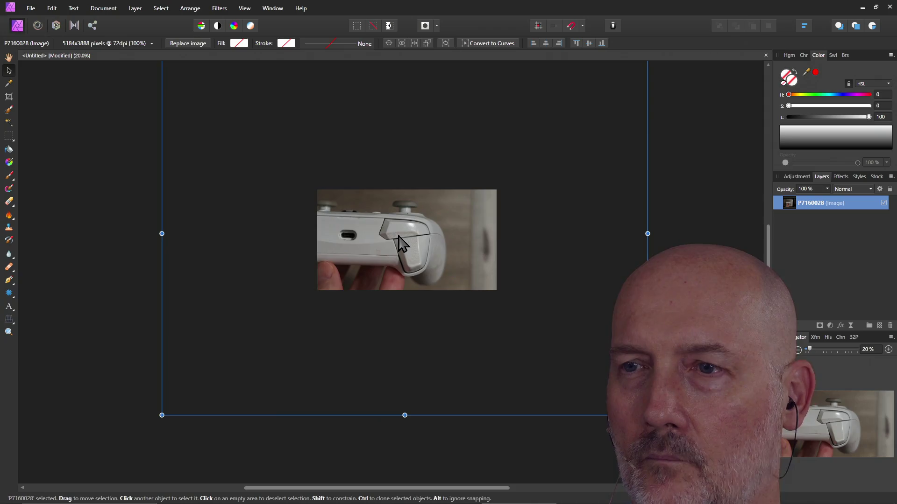
pyautogui.keyDown('ctrl'); pyautogui.scroll(-2, 399, 236); pyautogui.keyUp('ctrl')
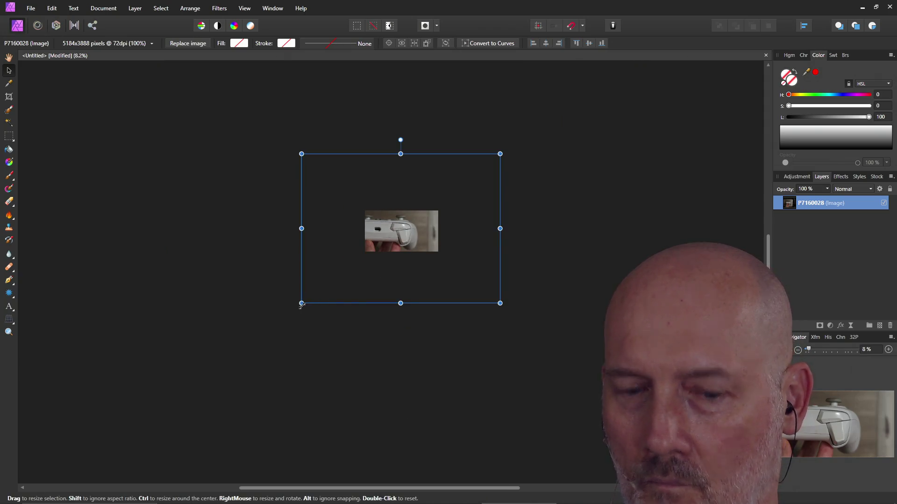
pyautogui.keyDown('ctrl'); pyautogui.moveTo(301, 304); pyautogui.dragTo(355, 242); pyautogui.keyUp('ctrl')
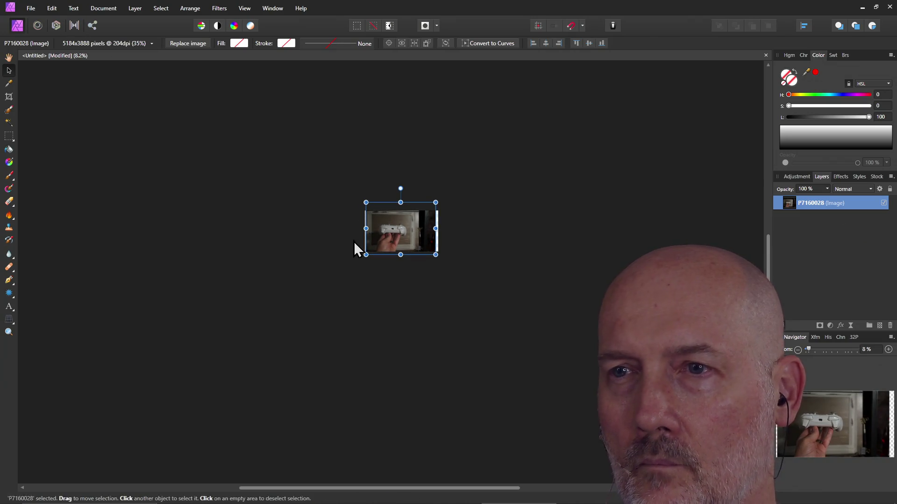
pyautogui.keyDown('ctrl'); pyautogui.scroll(5, 427, 254); pyautogui.keyUp('ctrl')
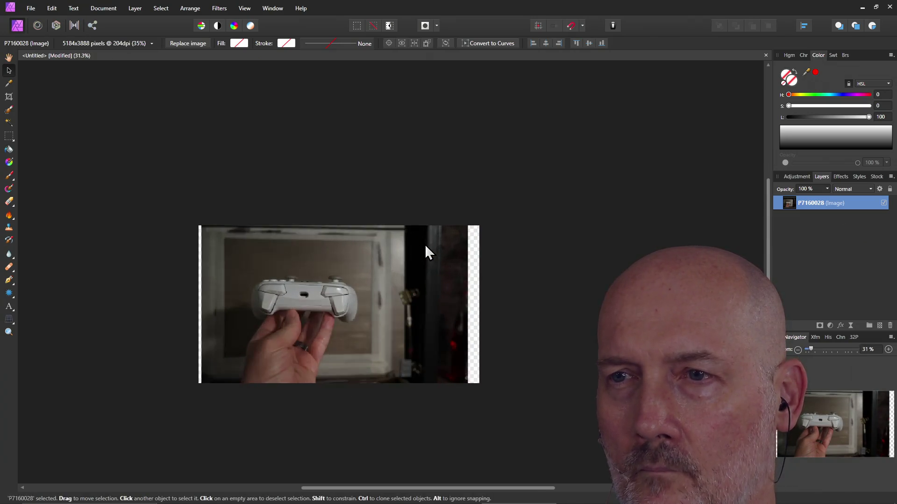
pyautogui.keyDown('ctrl'); pyautogui.scroll(-1, 425, 246); pyautogui.keyUp('ctrl')
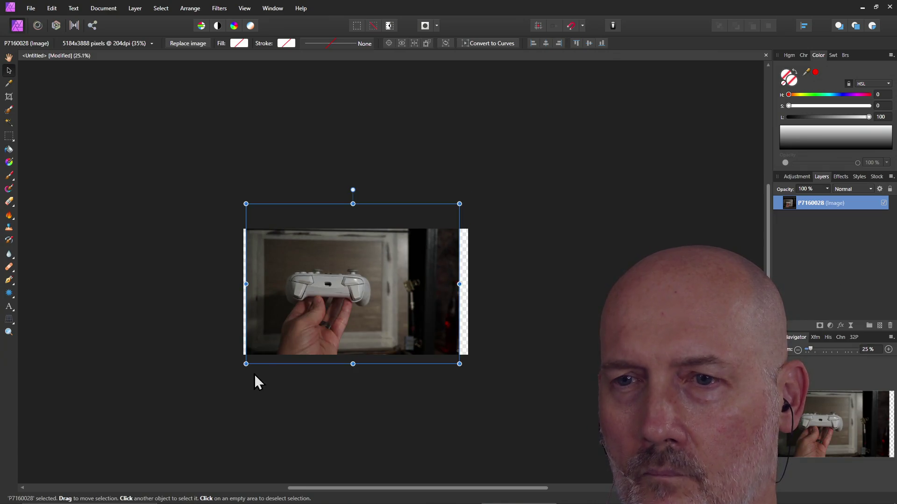
pyautogui.keyDown('ctrl'); pyautogui.moveTo(245, 363); pyautogui.dragTo(195, 402); pyautogui.keyUp('ctrl')
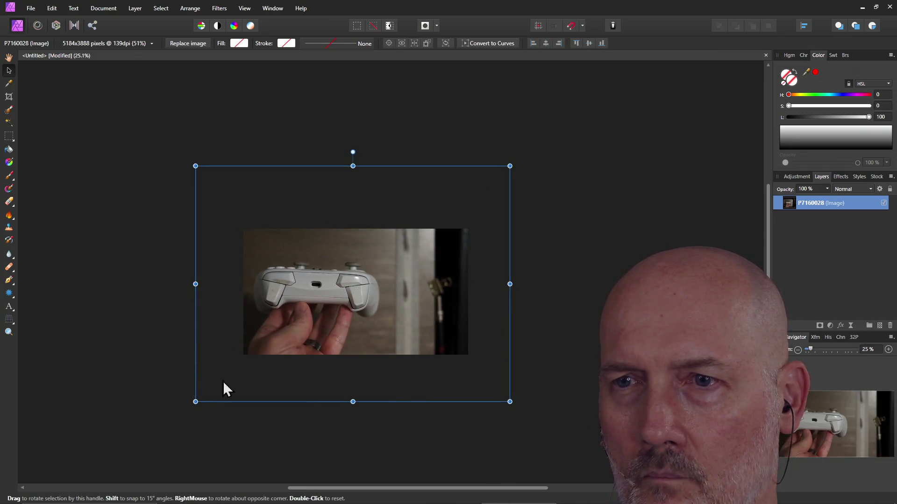
pyautogui.moveTo(330, 308); pyautogui.dragTo(373, 312)
pyautogui.click(438, 75)
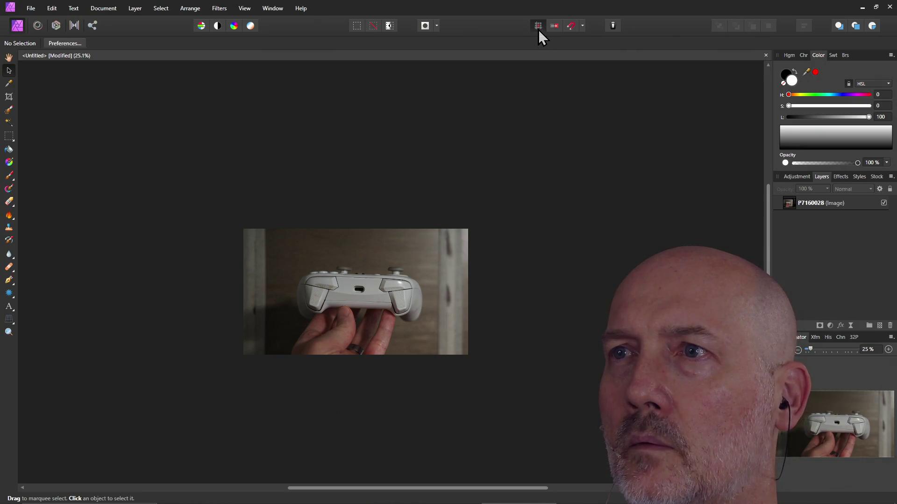
# Step: Lock the guides and show the grid overlay on the canvas
pyautogui.click(248, 9)
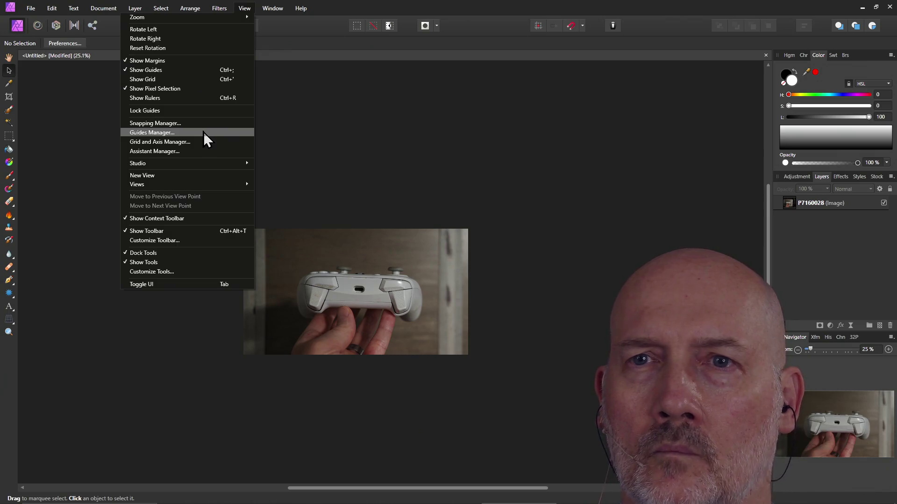
pyautogui.click(184, 111)
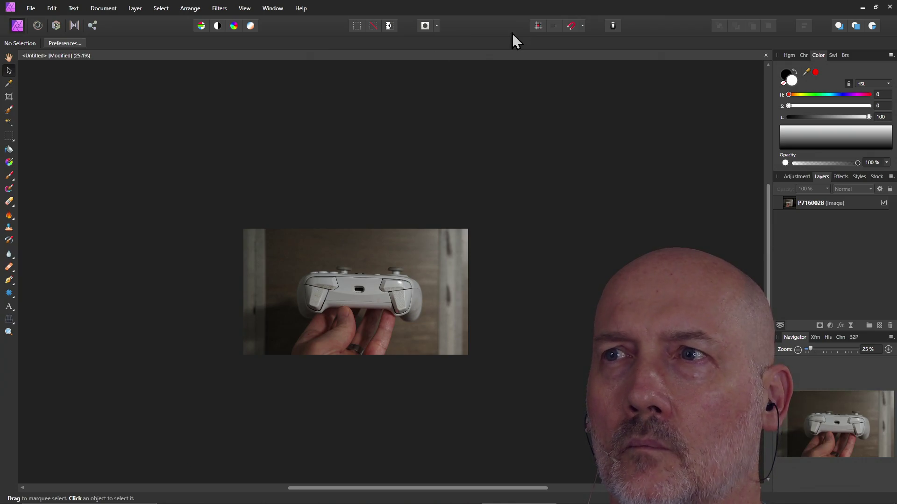
pyautogui.click(238, 8)
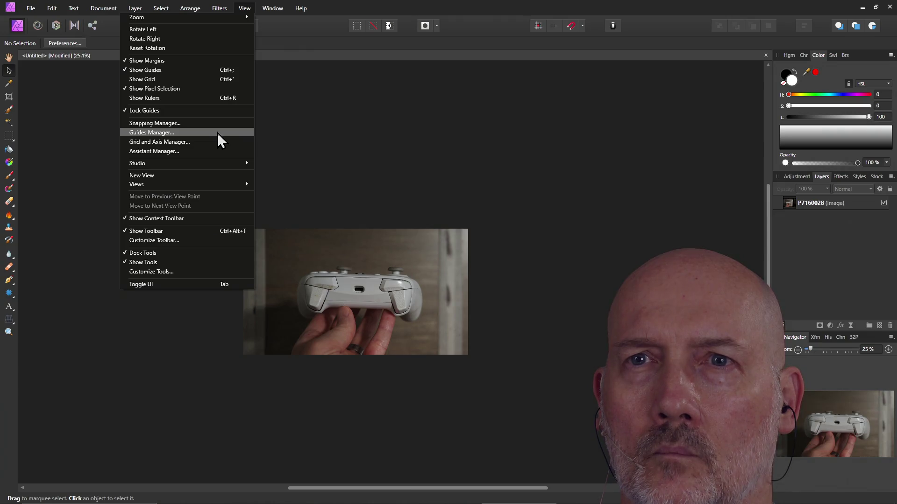
pyautogui.click(215, 79)
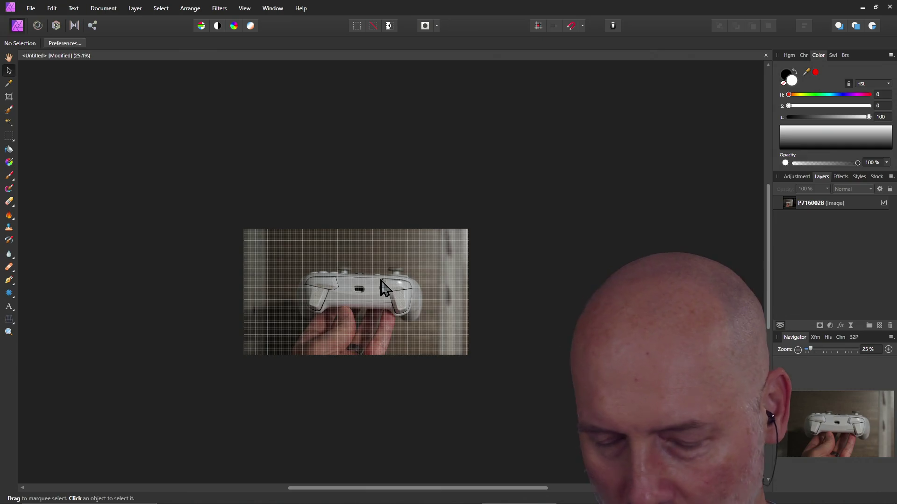
# Step: Nudge the controller photo slightly up and left
pyautogui.keyDown('ctrl'); pyautogui.scroll(2, 416, 309); pyautogui.keyUp('ctrl')
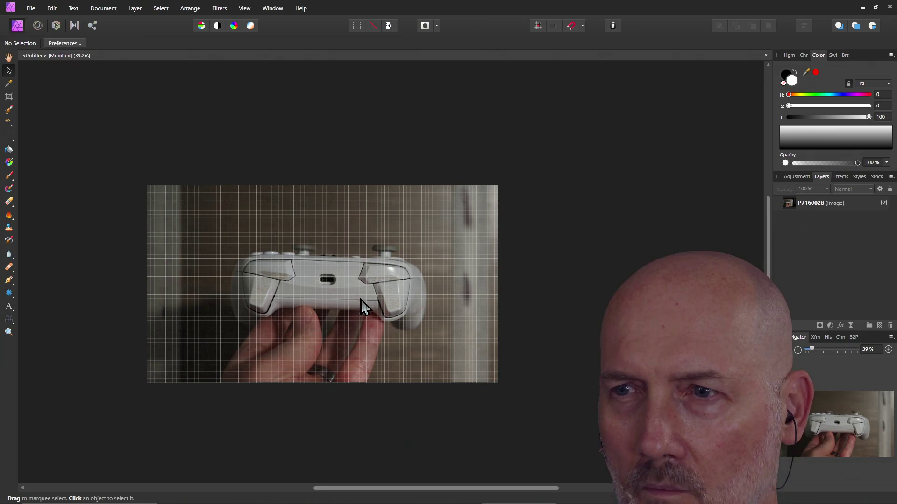
pyautogui.click(400, 282)
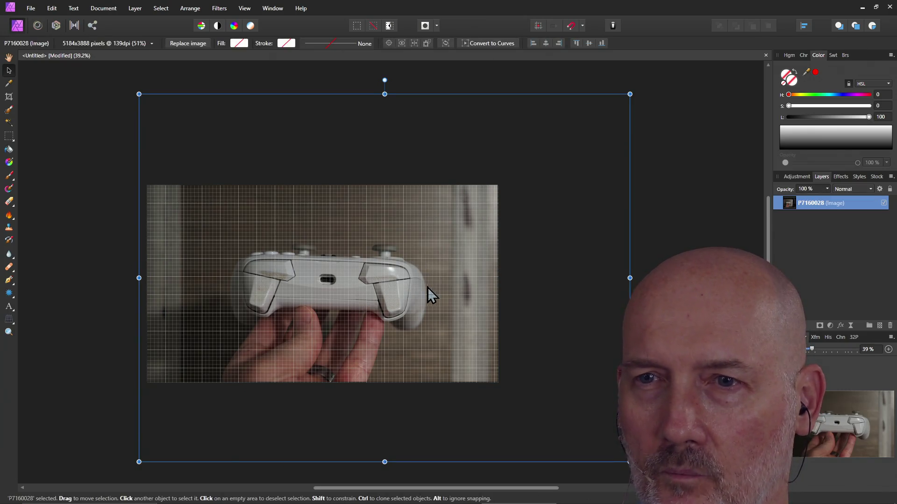
pyautogui.moveTo(427, 287); pyautogui.dragTo(421, 281)
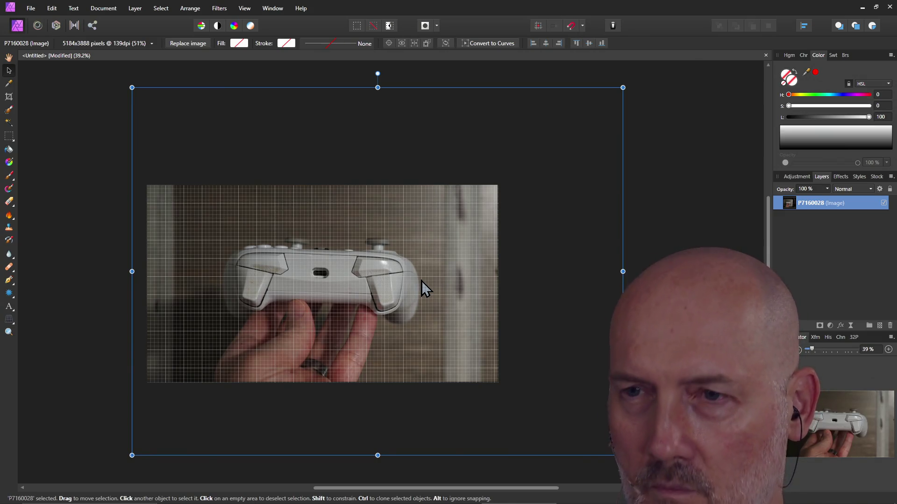
# Step: Enlarge the controller photo and re-centre it on the grid
pyautogui.click(80, 273)
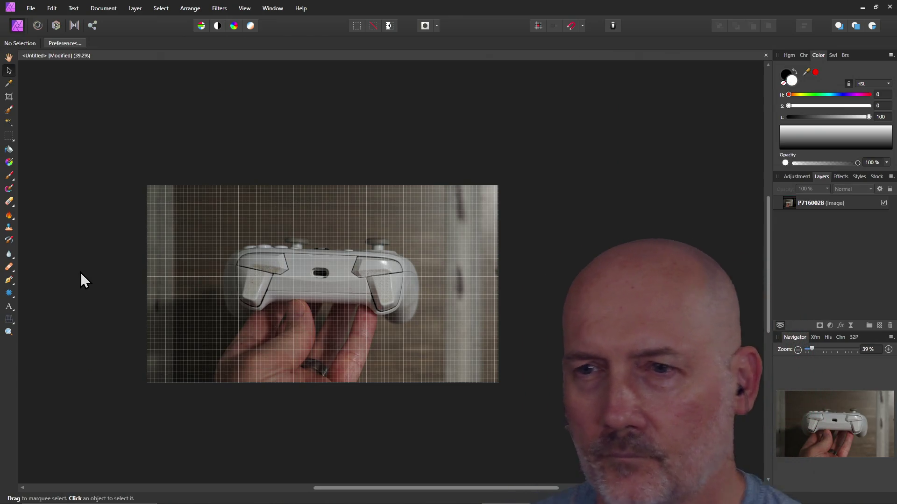
pyautogui.click(311, 286)
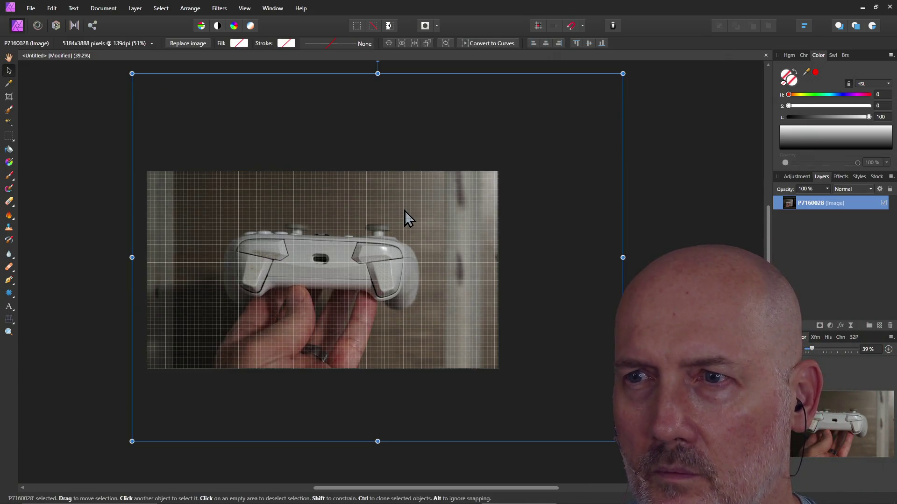
pyautogui.keyDown('ctrl'); pyautogui.scroll(-3, 402, 212); pyautogui.keyUp('ctrl')
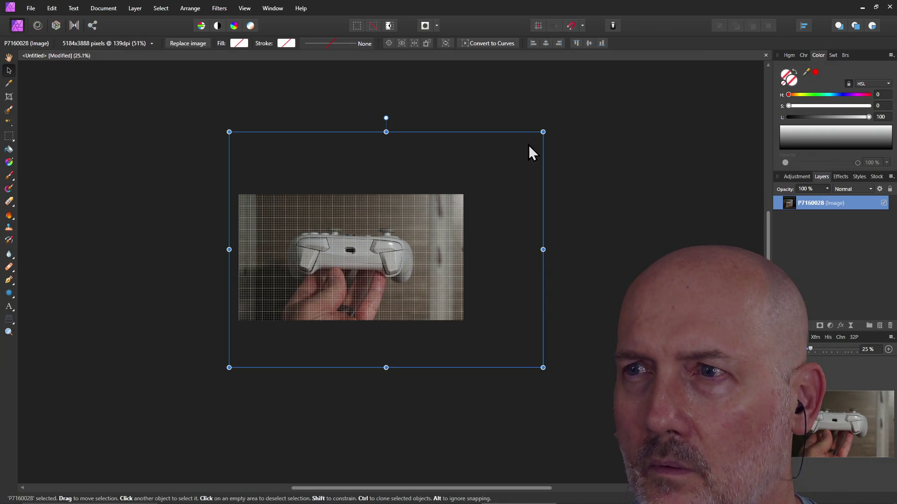
pyautogui.moveTo(541, 131); pyautogui.dragTo(598, 91)
pyautogui.moveTo(459, 268); pyautogui.dragTo(474, 262)
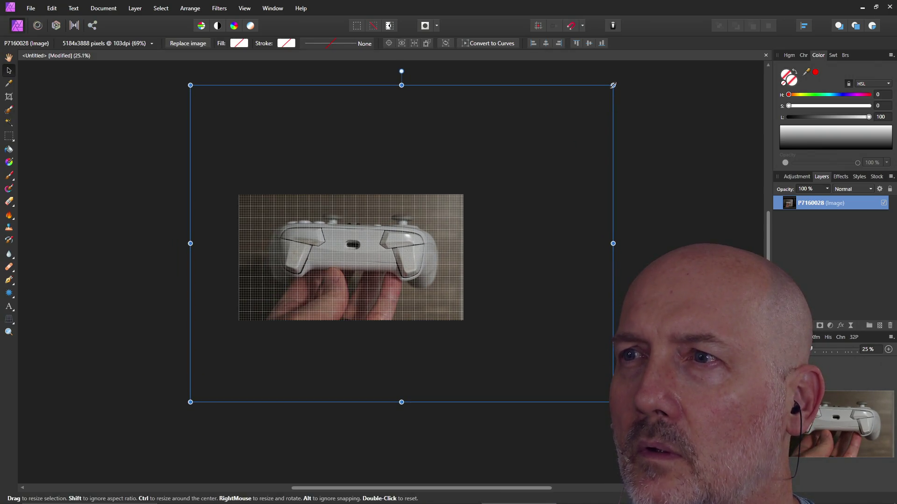
pyautogui.moveTo(617, 84)
pyautogui.mouseDown()
pyautogui.moveTo(644, 63)
pyautogui.moveTo(660, 74)
pyautogui.moveTo(671, 66)
pyautogui.mouseUp()
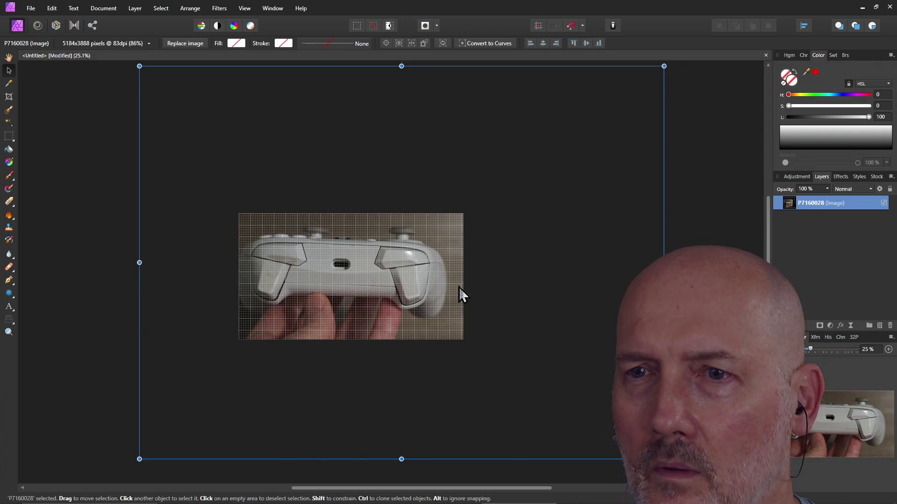
pyautogui.moveTo(465, 289); pyautogui.dragTo(470, 290)
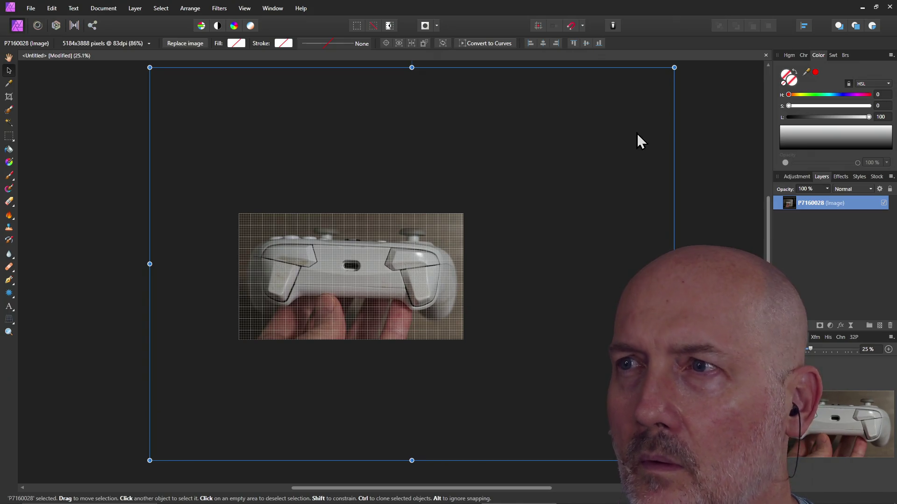
pyautogui.keyDown('ctrl'); pyautogui.moveTo(674, 67); pyautogui.dragTo(652, 86); pyautogui.keyUp('ctrl')
pyautogui.moveTo(597, 201); pyautogui.dragTo(586, 202)
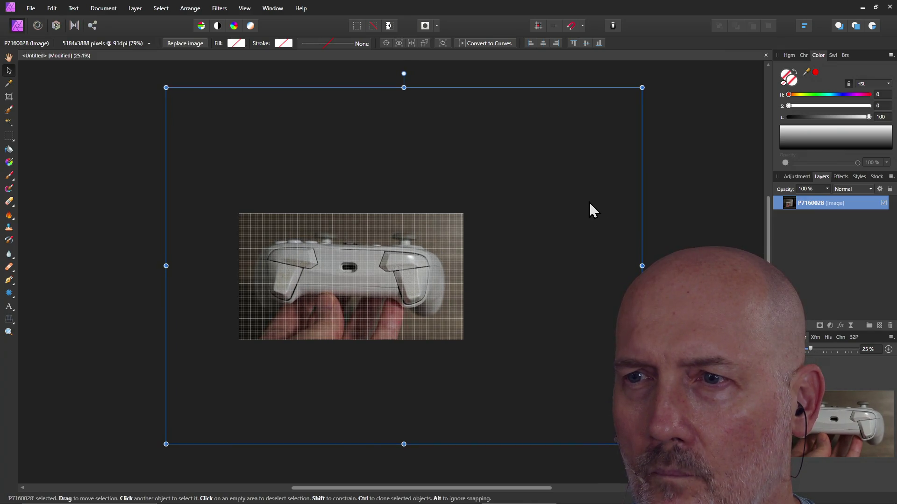
pyautogui.moveTo(589, 202); pyautogui.dragTo(589, 206)
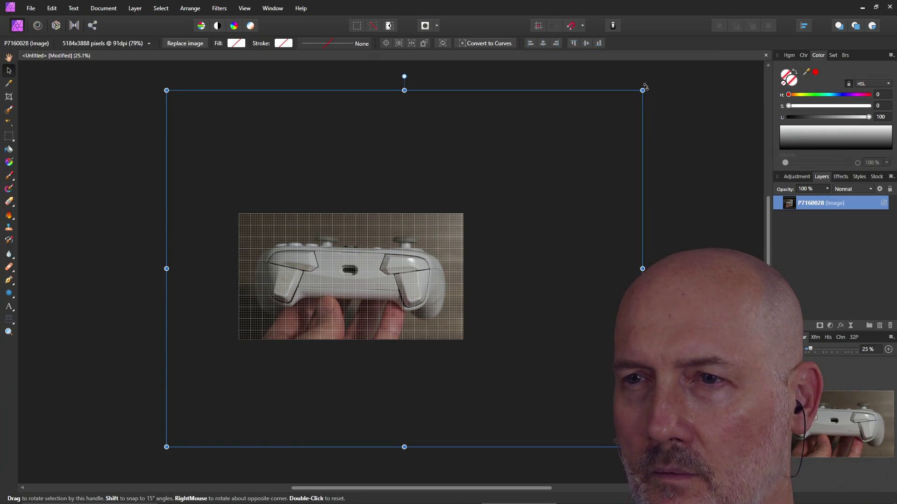
# Step: Rotate the photo about one degree to level the controller
pyautogui.moveTo(645, 87); pyautogui.dragTo(643, 81)
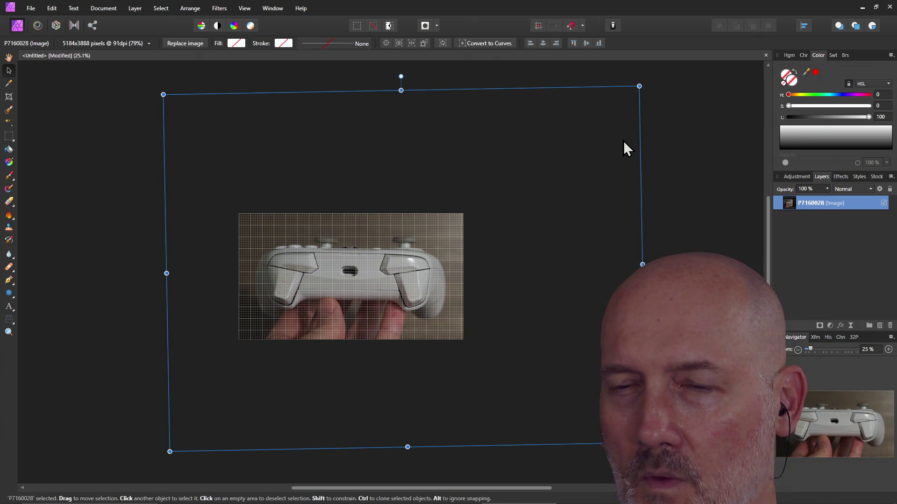
pyautogui.click(667, 142)
pyautogui.click(444, 254)
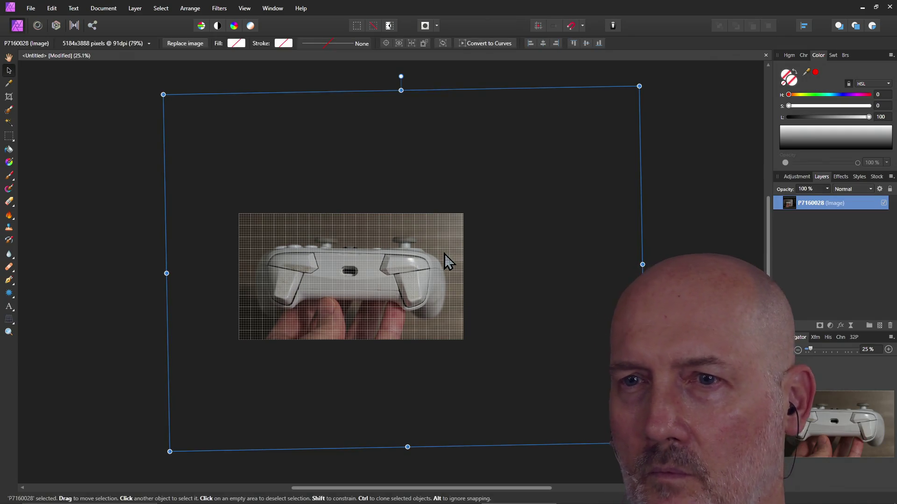
# Step: Rasterize and trim photo P7160028 into a pixel layer
pyautogui.rightClick(444, 254)
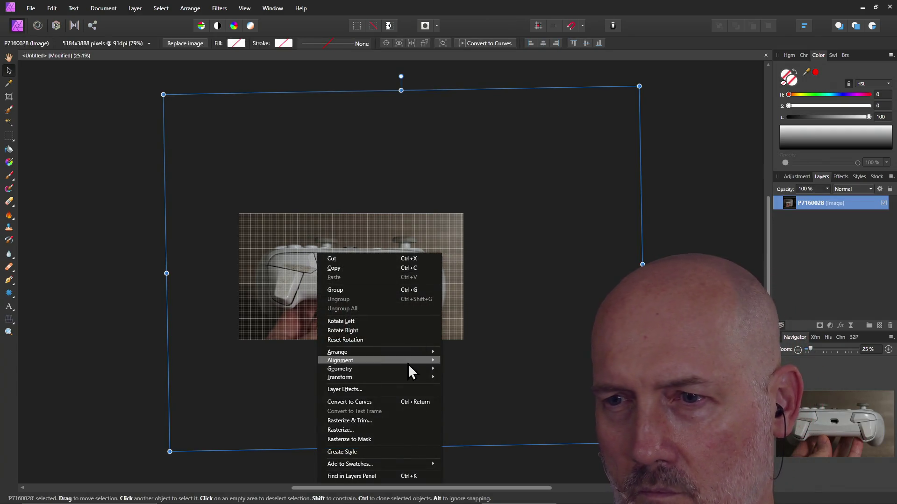
pyautogui.click(378, 420)
pyautogui.click(385, 393)
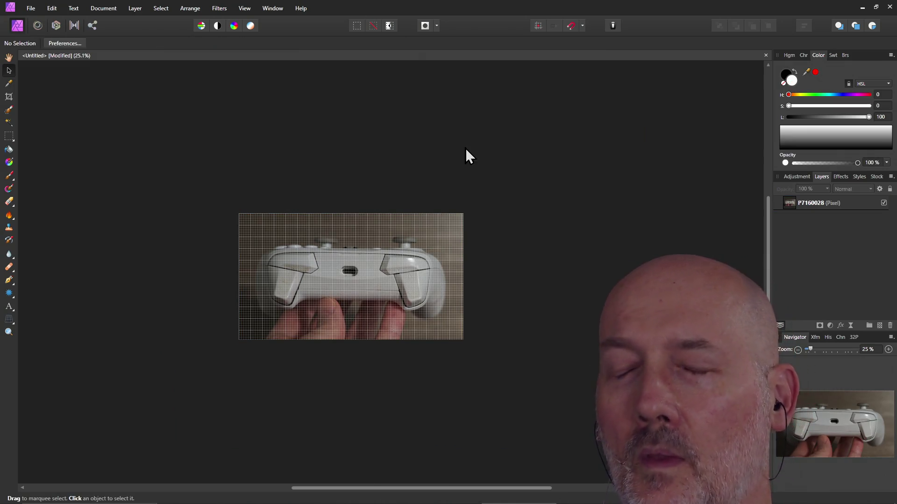
pyautogui.click(32, 10)
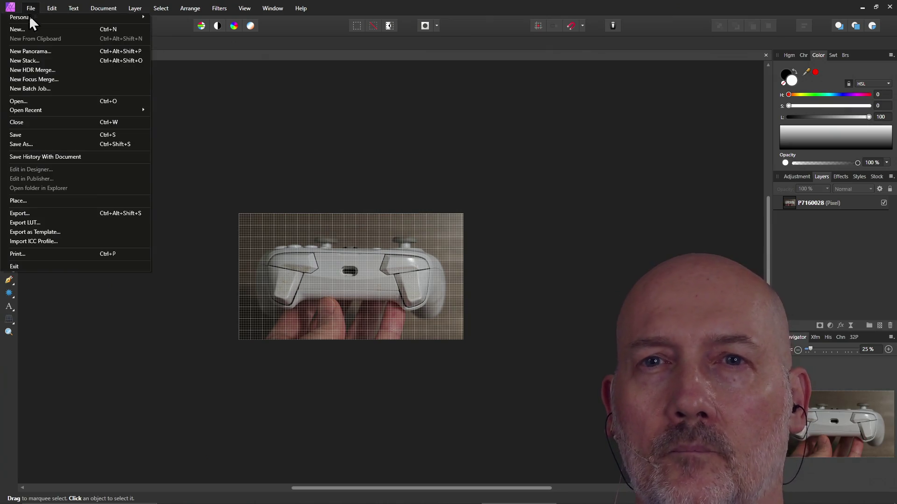
# Step: Place P7160029.JPG onto the canvas as a new layer
pyautogui.click(78, 200)
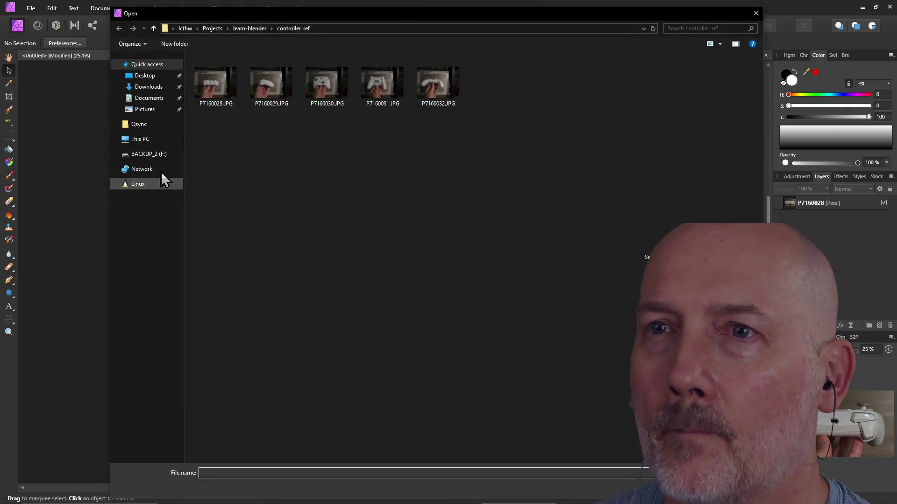
pyautogui.click(268, 85)
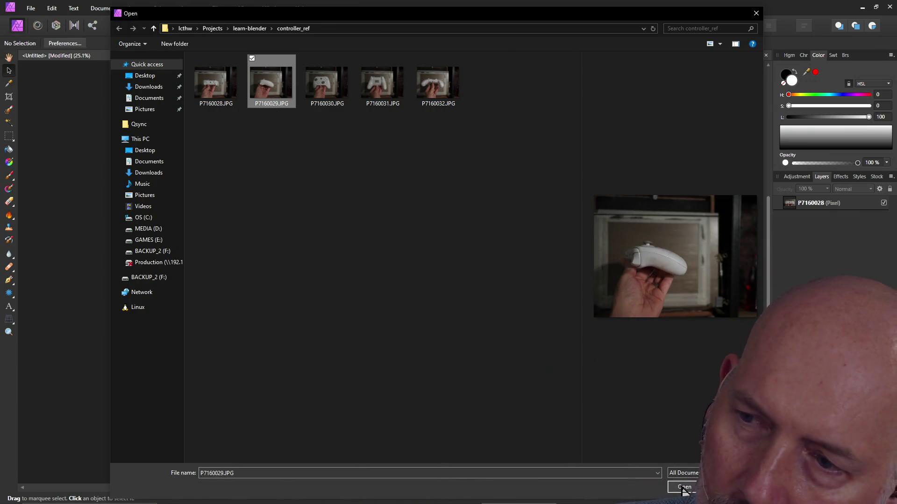
pyautogui.click(682, 486)
pyautogui.click(363, 290)
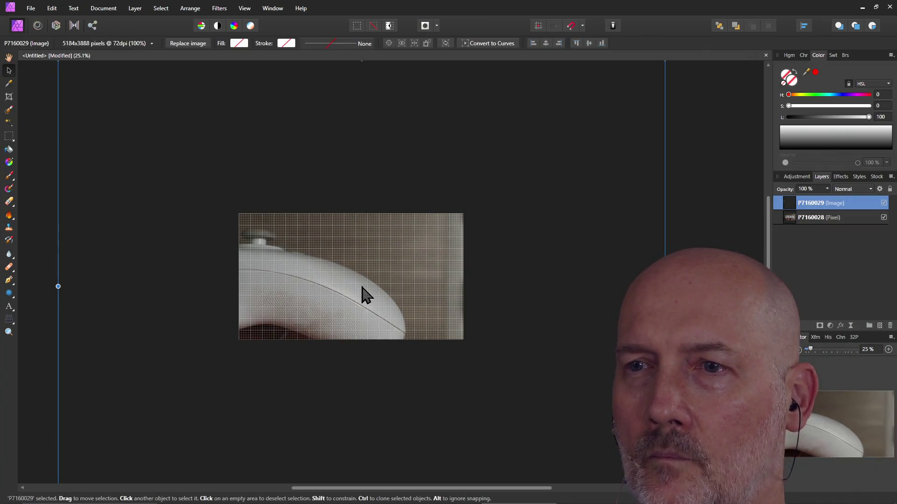
# Step: Scale up the side-view photo and shift it down-left over the first photo
pyautogui.keyDown('ctrl'); pyautogui.scroll(-5, 413, 276); pyautogui.keyUp('ctrl')
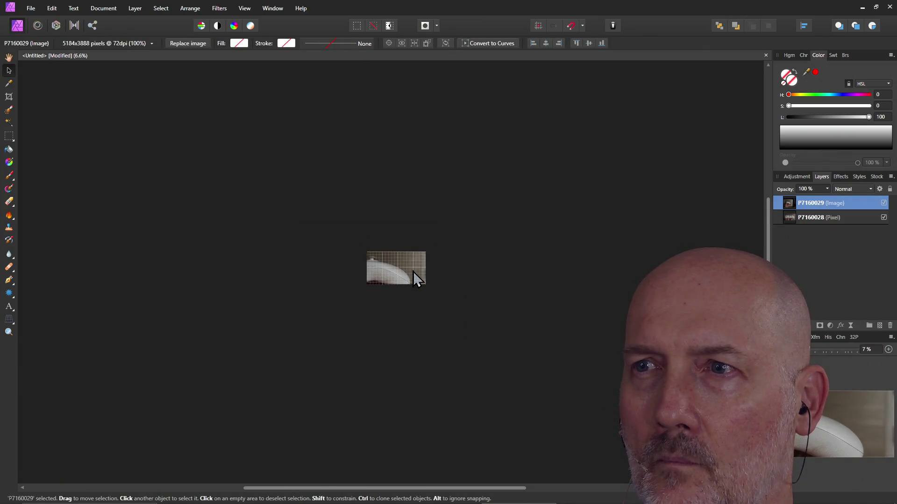
pyautogui.moveTo(465, 222); pyautogui.dragTo(380, 279)
pyautogui.moveTo(362, 315); pyautogui.dragTo(411, 284)
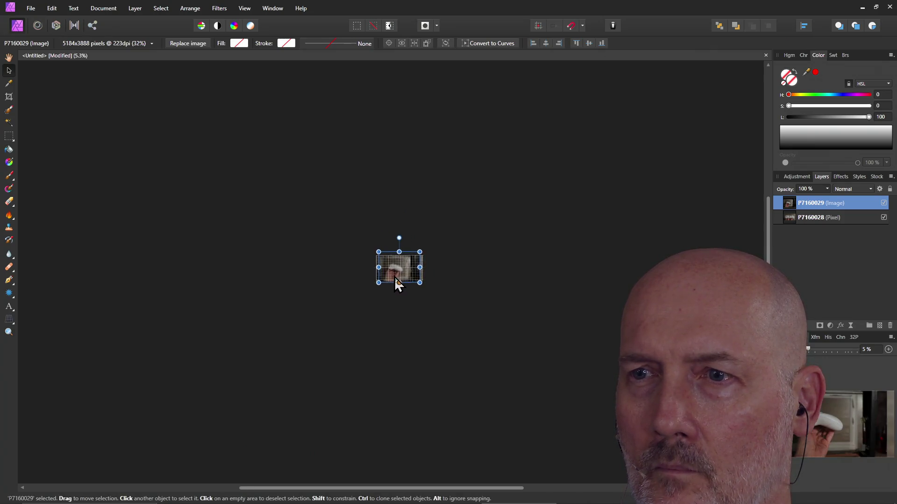
pyautogui.keyDown('ctrl'); pyautogui.scroll(3, 409, 285); pyautogui.keyUp('ctrl')
pyautogui.keyDown('ctrl'); pyautogui.scroll(3, 408, 283); pyautogui.keyUp('ctrl')
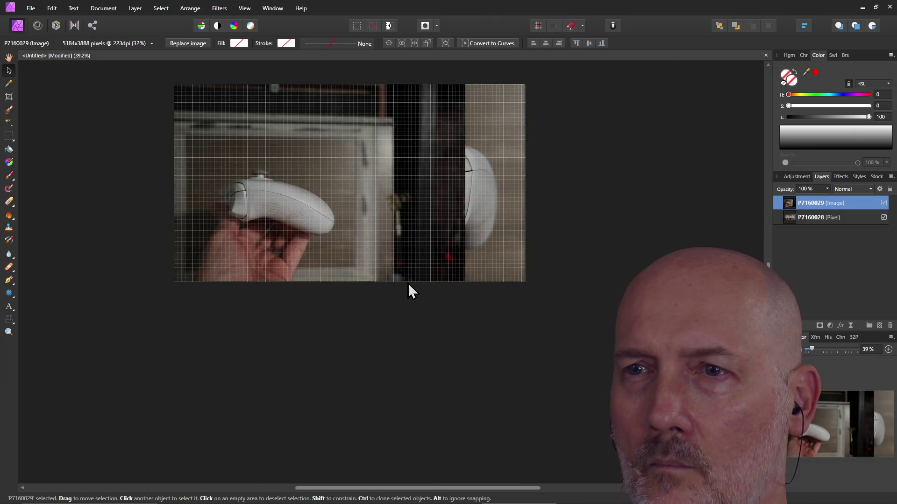
pyautogui.keyDown('ctrl'); pyautogui.scroll(-1, 408, 283); pyautogui.keyUp('ctrl')
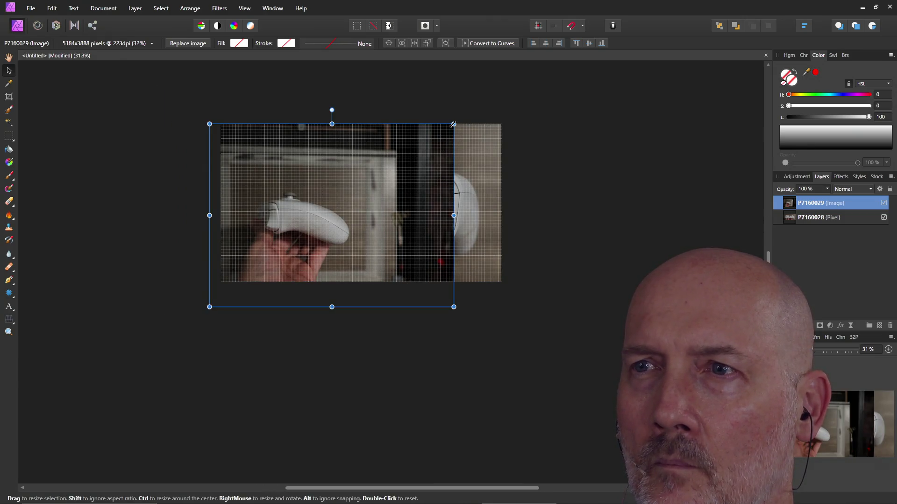
pyautogui.moveTo(452, 124)
pyautogui.mouseDown()
pyautogui.moveTo(540, 74)
pyautogui.moveTo(540, 60)
pyautogui.mouseUp()
pyautogui.moveTo(464, 174); pyautogui.dragTo(454, 216)
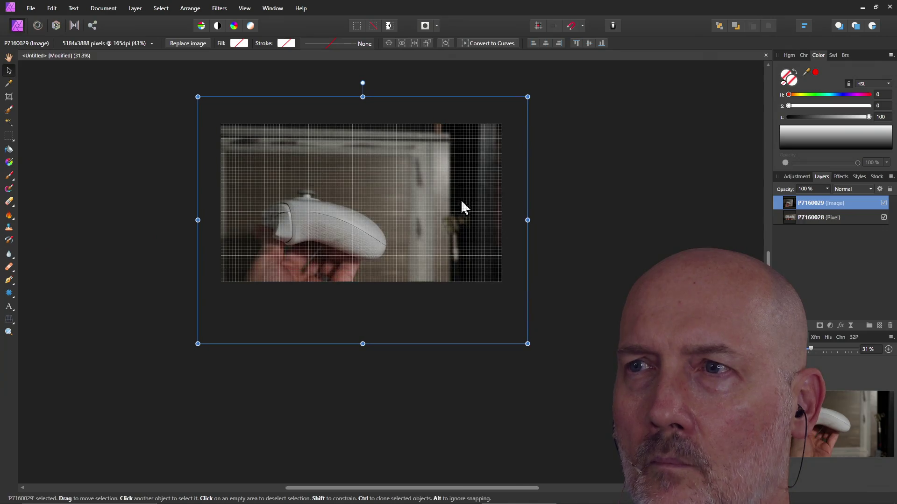
pyautogui.moveTo(527, 98)
pyautogui.mouseDown()
pyautogui.moveTo(565, 66)
pyautogui.moveTo(621, 60)
pyautogui.mouseUp()
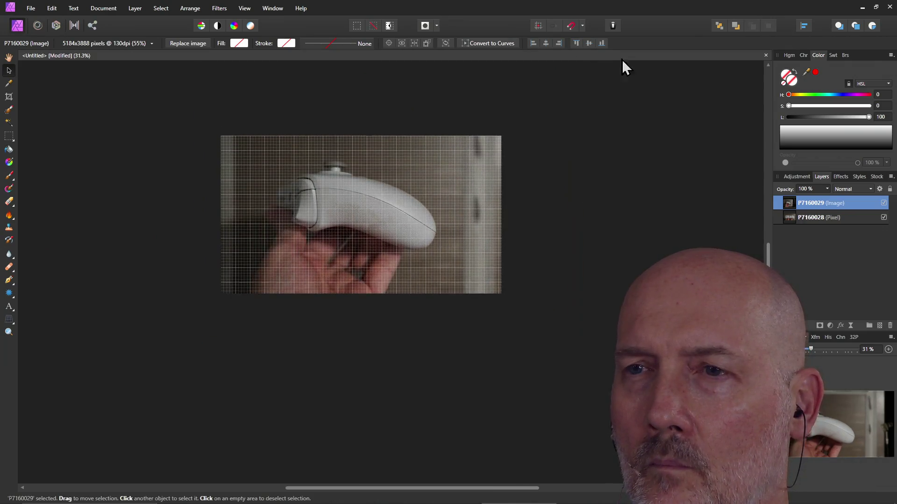
# Step: Enlarge P7160029 slightly and nudge it left, right and down to align with the first photo
pyautogui.moveTo(524, 166)
pyautogui.mouseDown()
pyautogui.moveTo(513, 176)
pyautogui.moveTo(502, 319)
pyautogui.moveTo(511, 172)
pyautogui.moveTo(495, 165)
pyautogui.mouseUp()
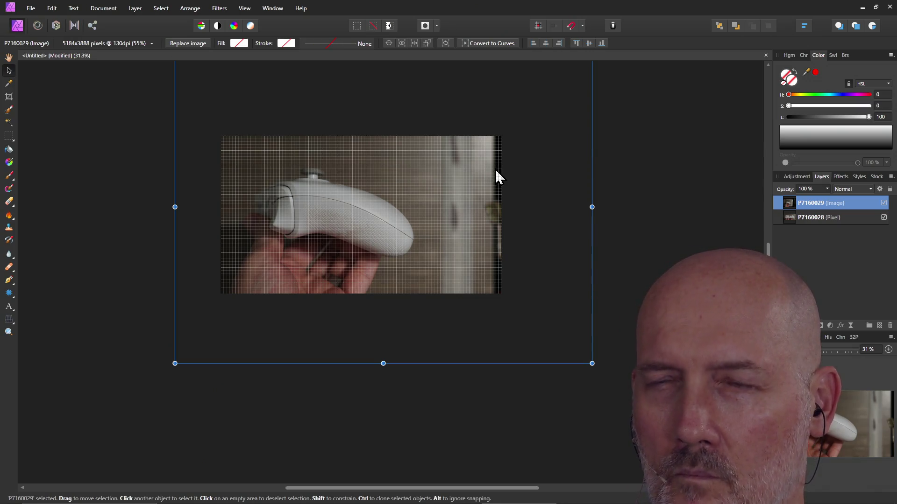
pyautogui.moveTo(498, 200)
pyautogui.mouseDown()
pyautogui.moveTo(533, 200)
pyautogui.moveTo(503, 201)
pyautogui.mouseUp()
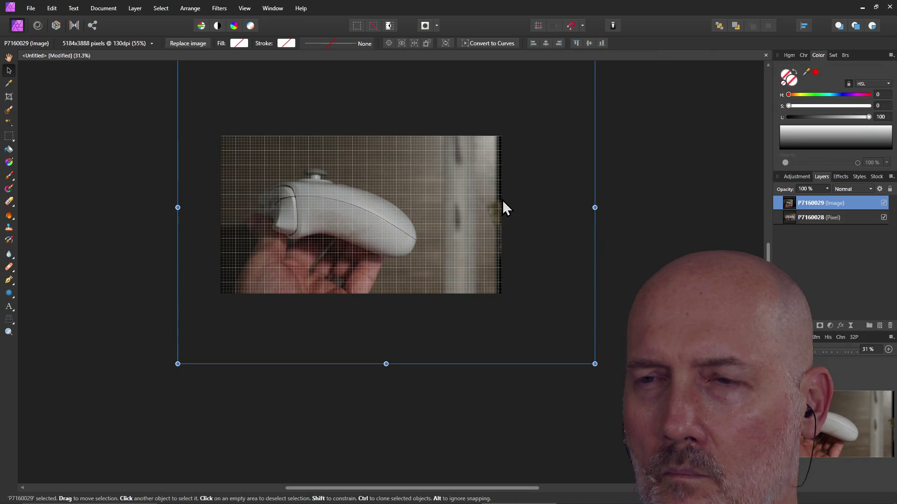
pyautogui.moveTo(594, 364); pyautogui.dragTo(614, 370)
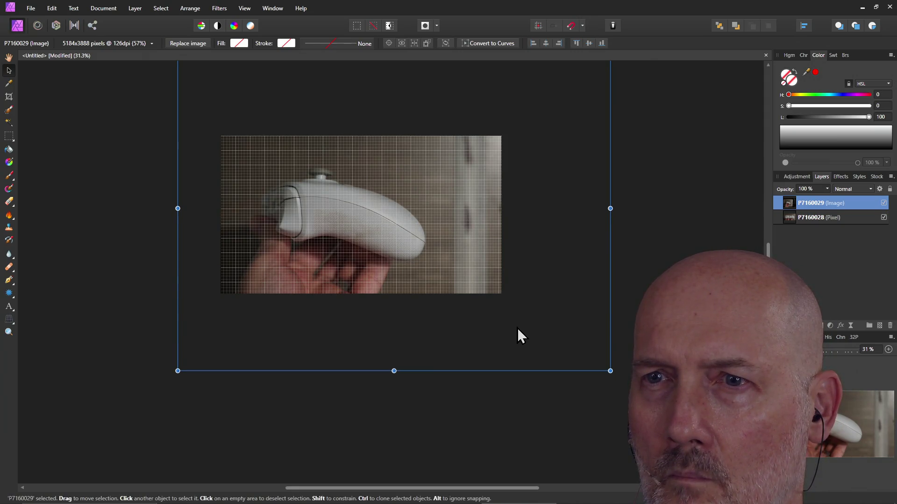
pyautogui.moveTo(517, 327); pyautogui.dragTo(512, 329)
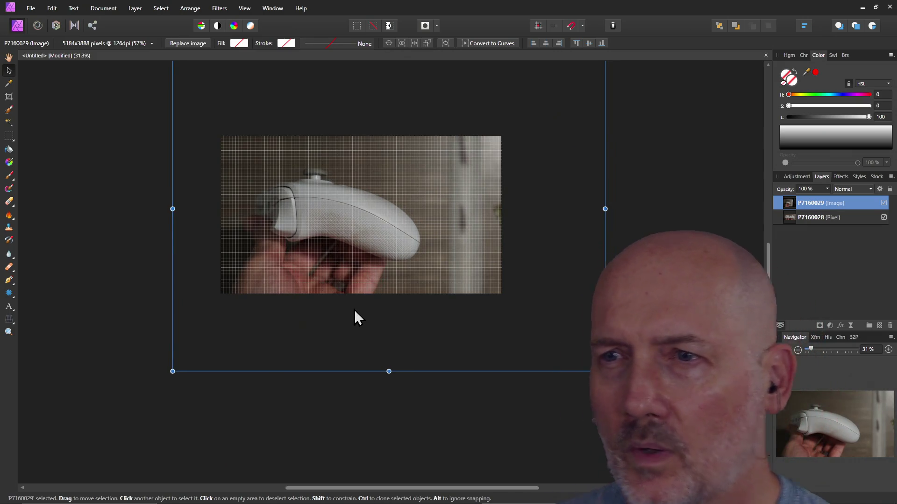
pyautogui.moveTo(355, 311); pyautogui.dragTo(385, 312)
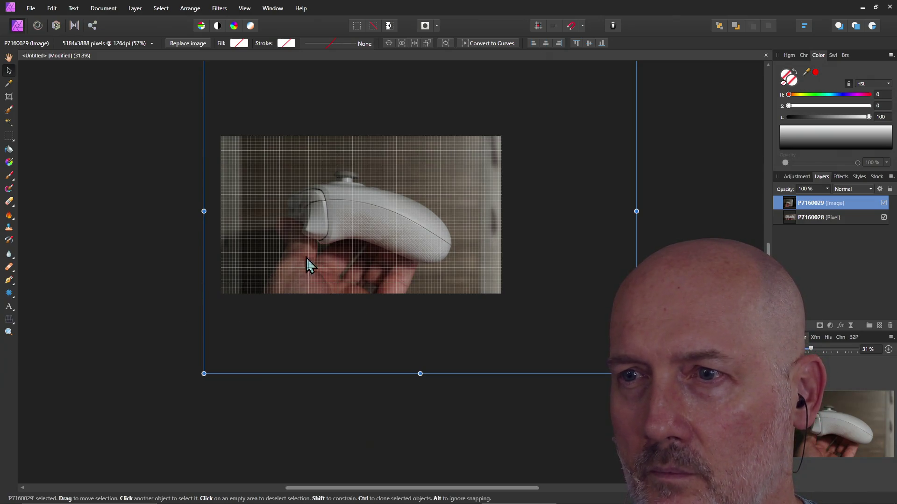
pyautogui.moveTo(368, 273); pyautogui.dragTo(368, 275)
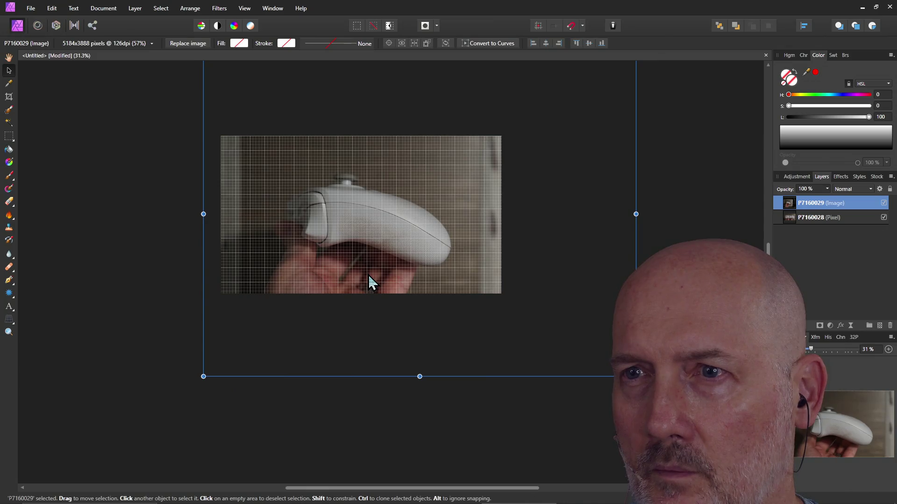
pyautogui.click(125, 279)
pyautogui.click(273, 274)
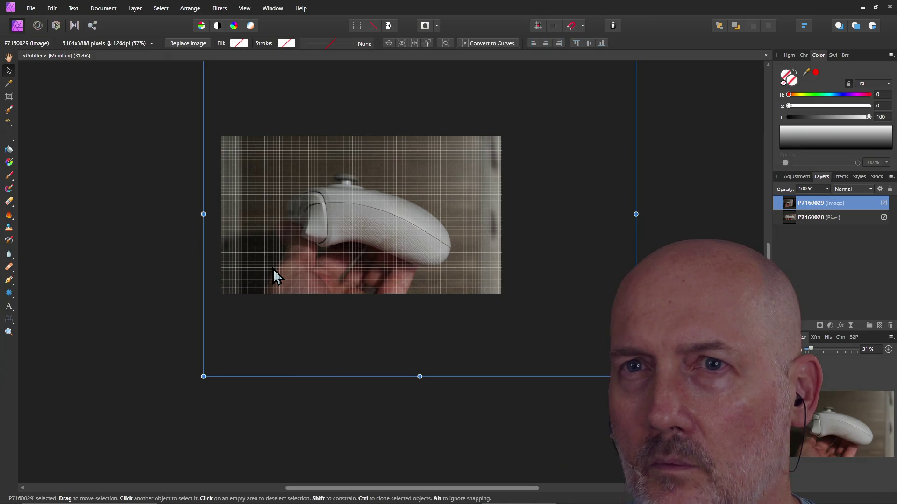
pyautogui.rightClick(327, 206)
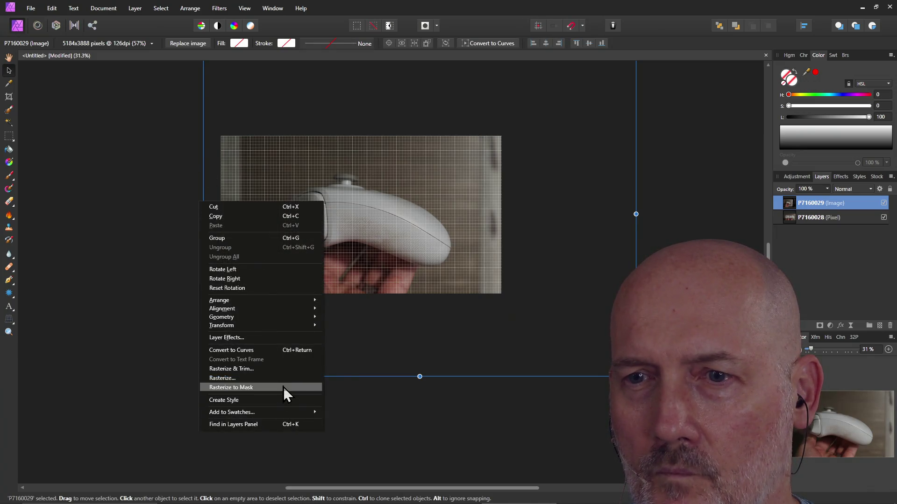
# Step: Rasterize P7160029 into a pixel layer, then locate P7160030.JPG in the reference folder
pyautogui.click(278, 371)
pyautogui.click(354, 339)
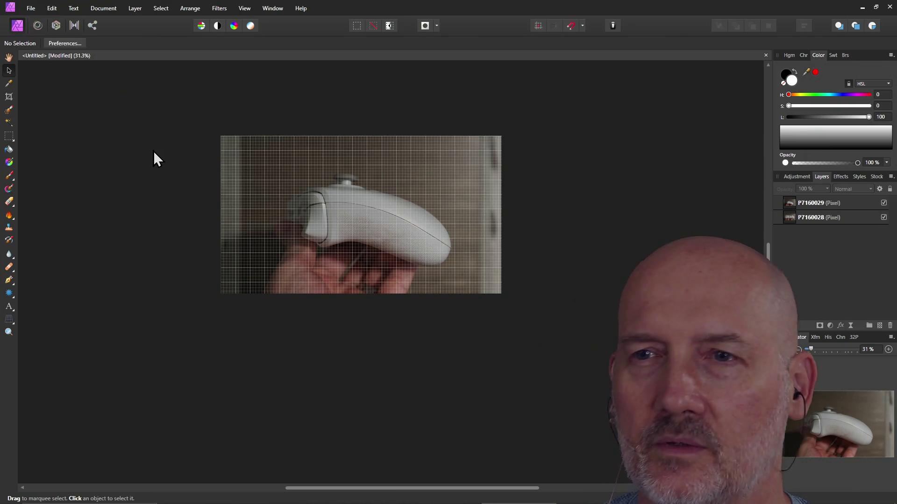
pyautogui.hotkey('alt', 'Tab')
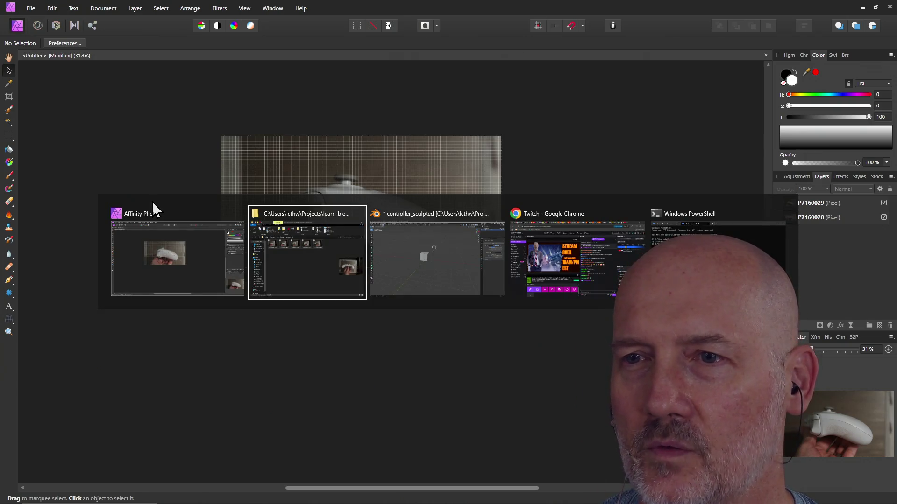
pyautogui.click(533, 245)
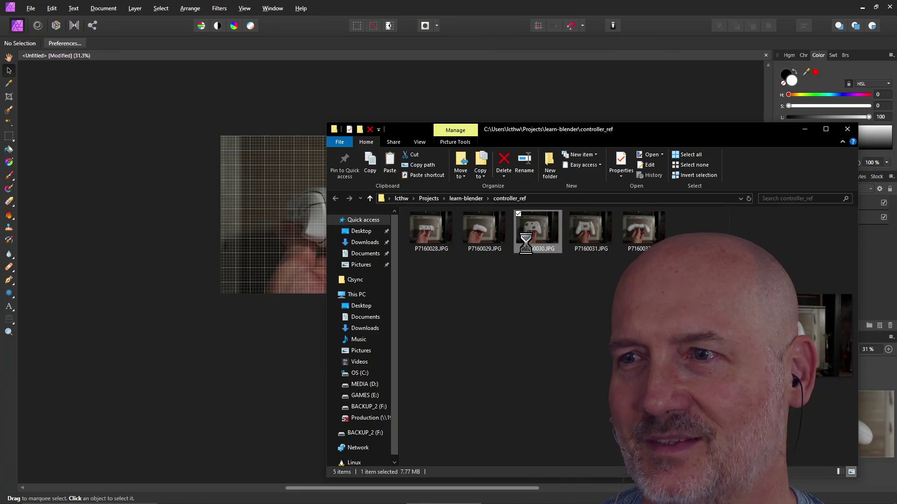
pyautogui.click(515, 299)
pyautogui.click(33, 7)
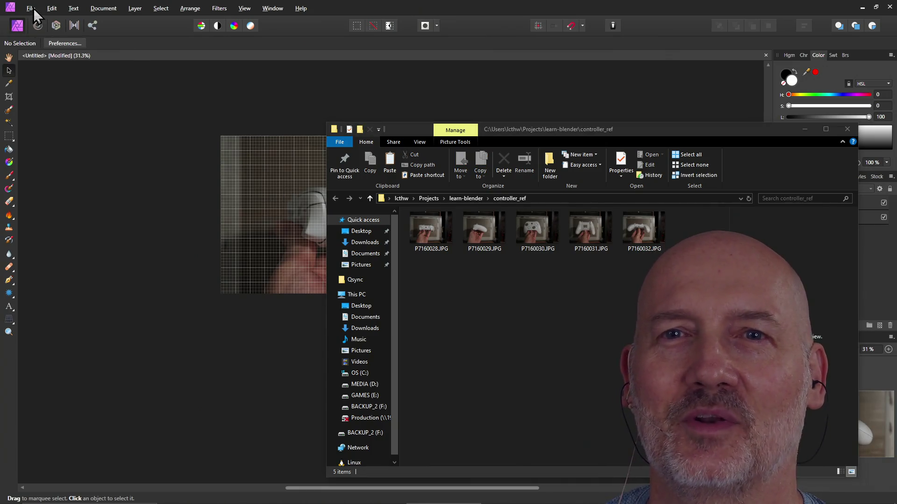
pyautogui.click(31, 8)
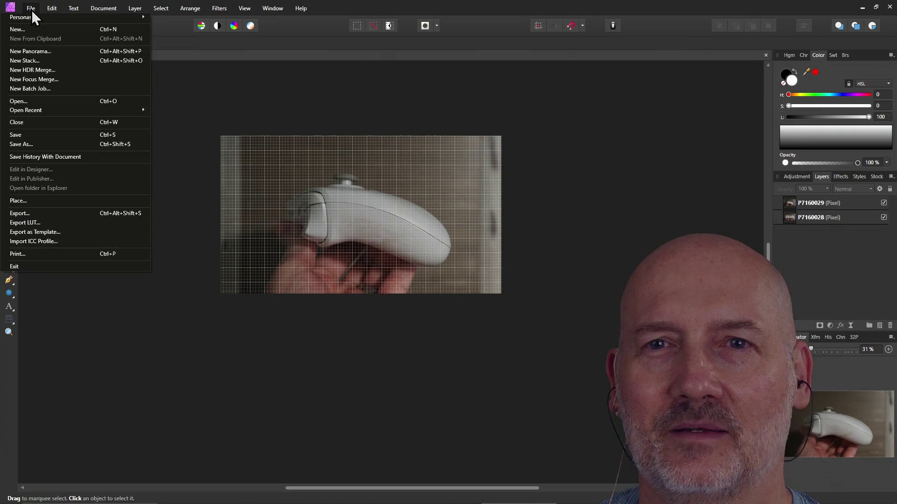
# Step: Place the front-view photo P7160030.JPG onto the canvas as a new top layer
pyautogui.click(71, 202)
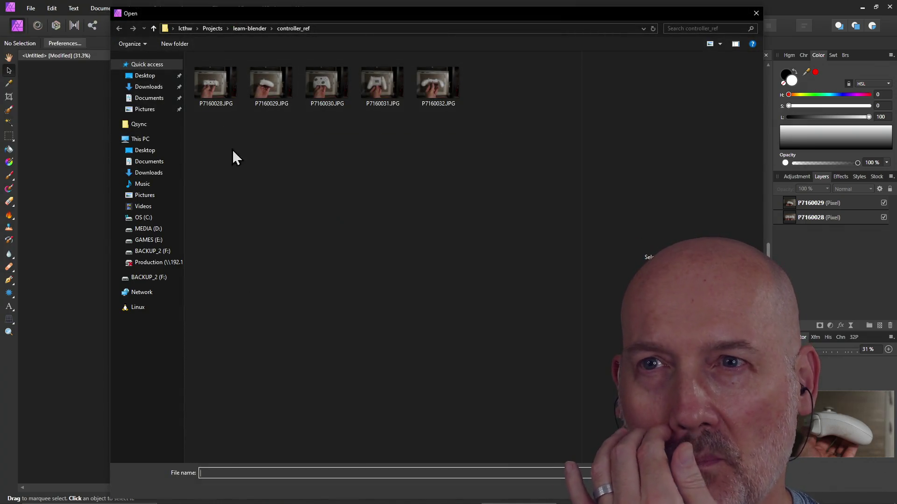
pyautogui.click(329, 85)
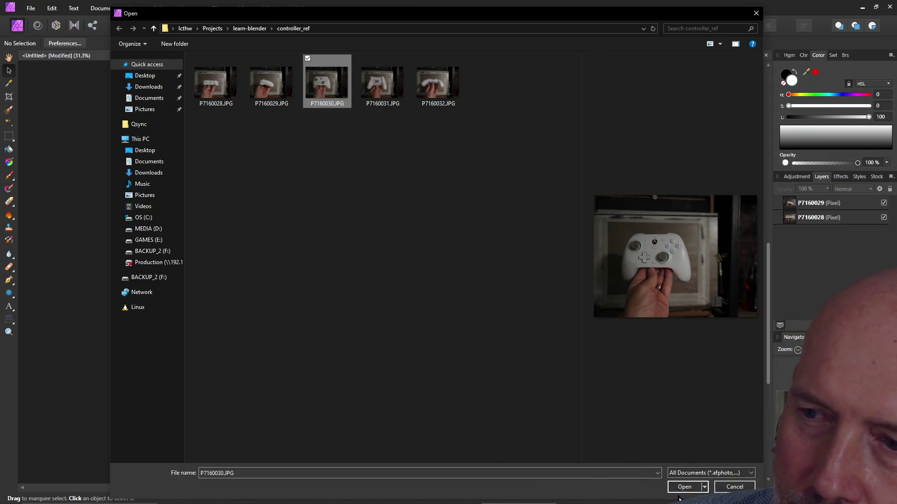
pyautogui.click(685, 487)
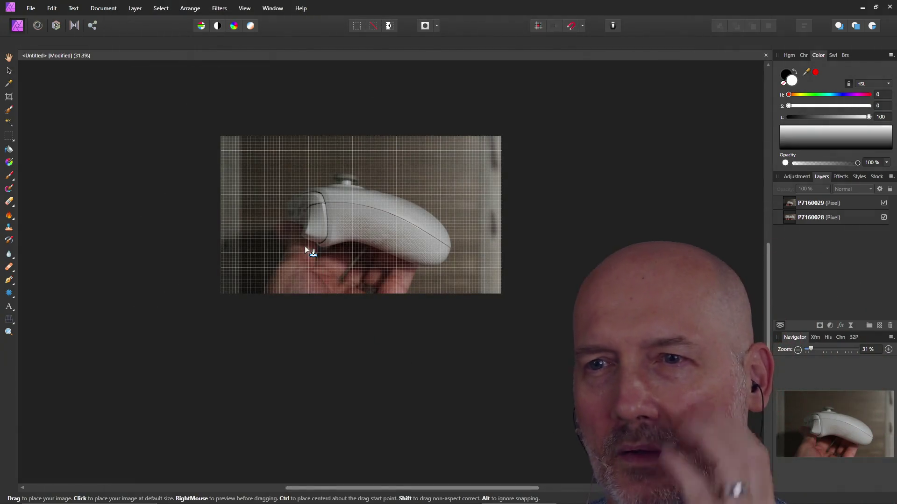
pyautogui.click(319, 215)
# Step: Resize the front-view photo and shift it slightly left to match the side-view photo
pyautogui.scroll(-1, 378, 229)
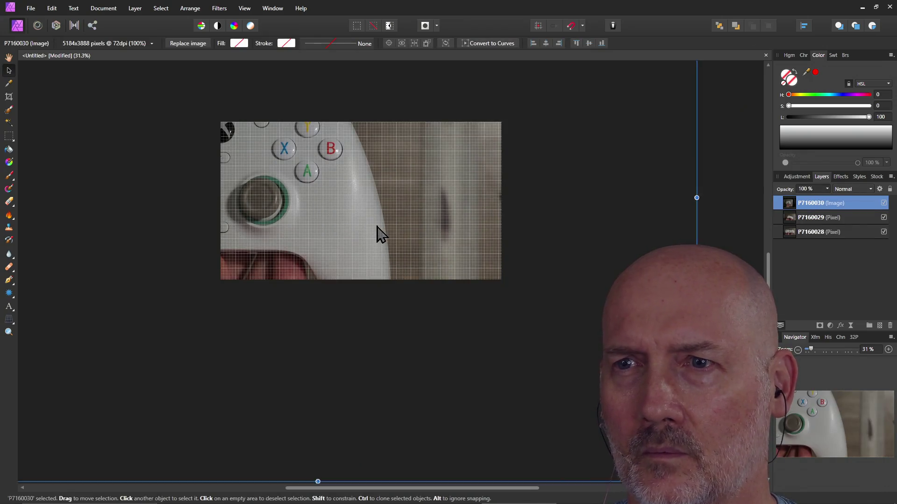
pyautogui.keyDown('ctrl'); pyautogui.scroll(-5, 377, 226); pyautogui.keyUp('ctrl')
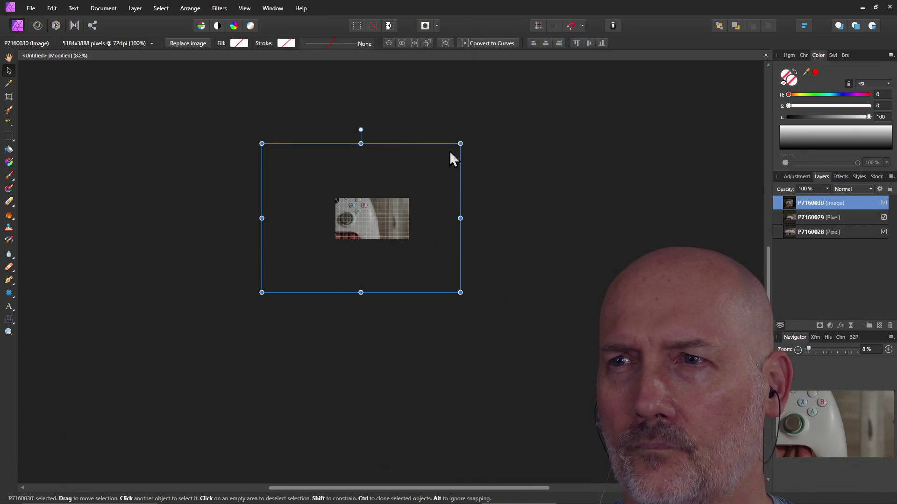
pyautogui.keyDown('ctrl'); pyautogui.moveTo(460, 144); pyautogui.dragTo(391, 196); pyautogui.keyUp('ctrl')
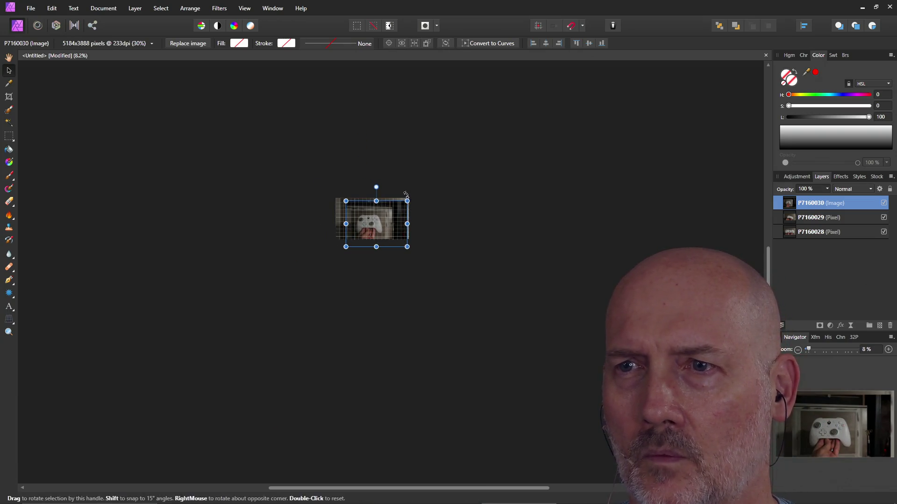
pyautogui.keyDown('ctrl'); pyautogui.scroll(2, 394, 214); pyautogui.keyUp('ctrl')
pyautogui.keyDown('ctrl'); pyautogui.scroll(2, 392, 220); pyautogui.keyUp('ctrl')
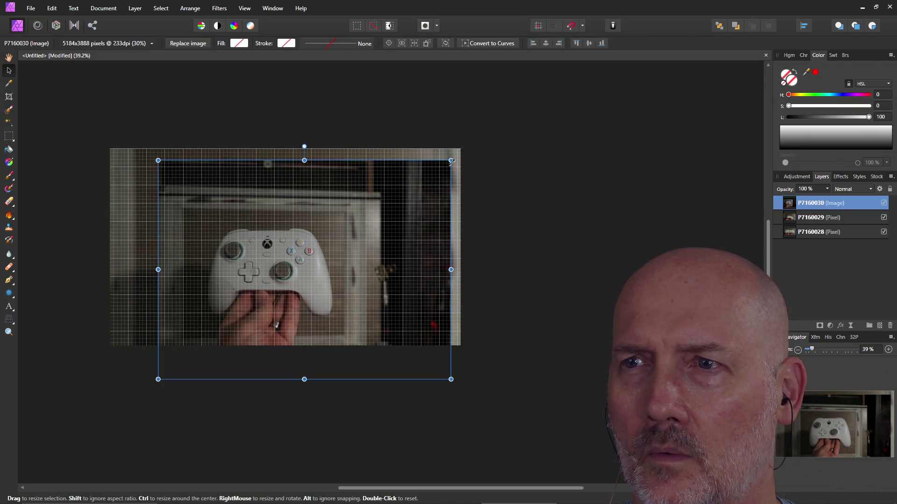
pyautogui.moveTo(456, 150); pyautogui.dragTo(524, 110)
pyautogui.moveTo(413, 247)
pyautogui.mouseDown()
pyautogui.moveTo(353, 262)
pyautogui.moveTo(387, 263)
pyautogui.mouseUp()
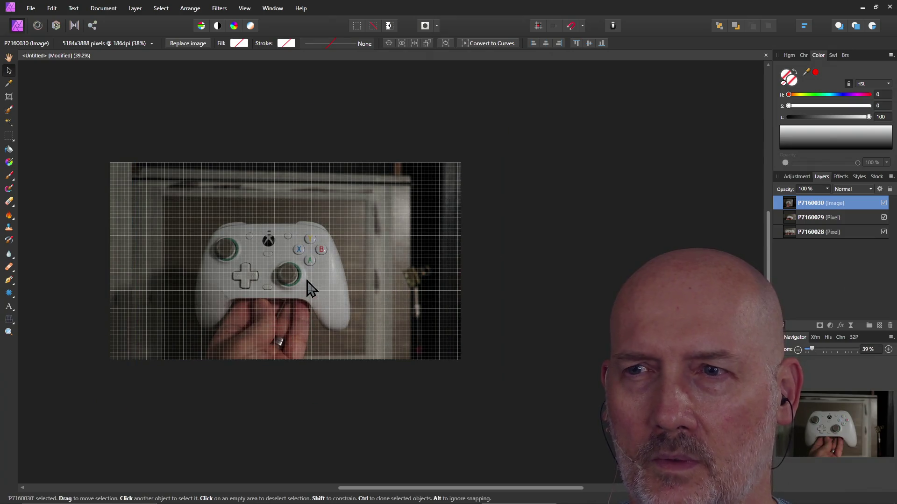
pyautogui.keyDown('ctrl'); pyautogui.scroll(2, 307, 281); pyautogui.keyUp('ctrl')
pyautogui.keyDown('ctrl'); pyautogui.scroll(-1, 306, 281); pyautogui.keyUp('ctrl')
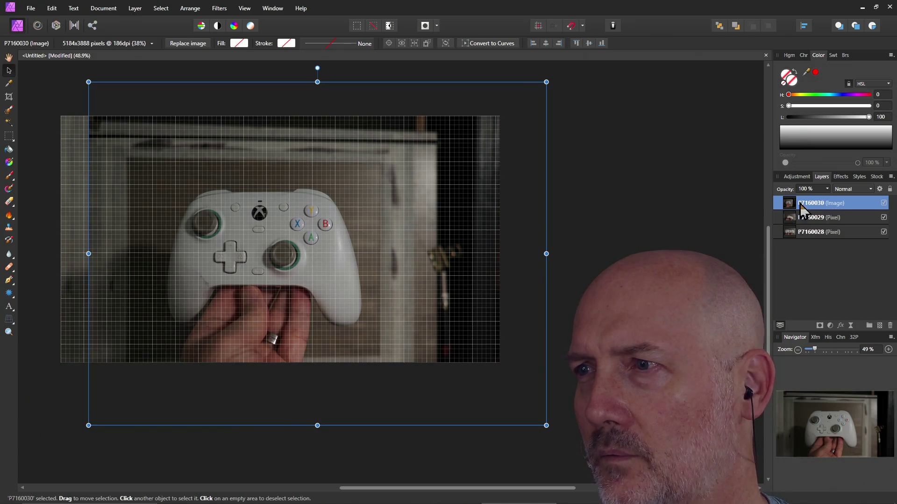
# Step: Toggle the side-view layer's visibility to compare, leaving the front-view photo visible on top
pyautogui.click(883, 218)
pyautogui.click(884, 217)
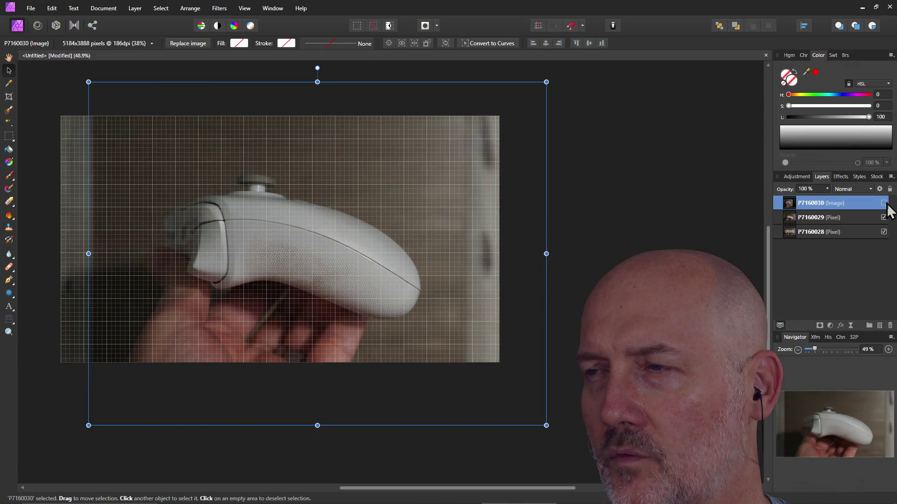
pyautogui.click(883, 217)
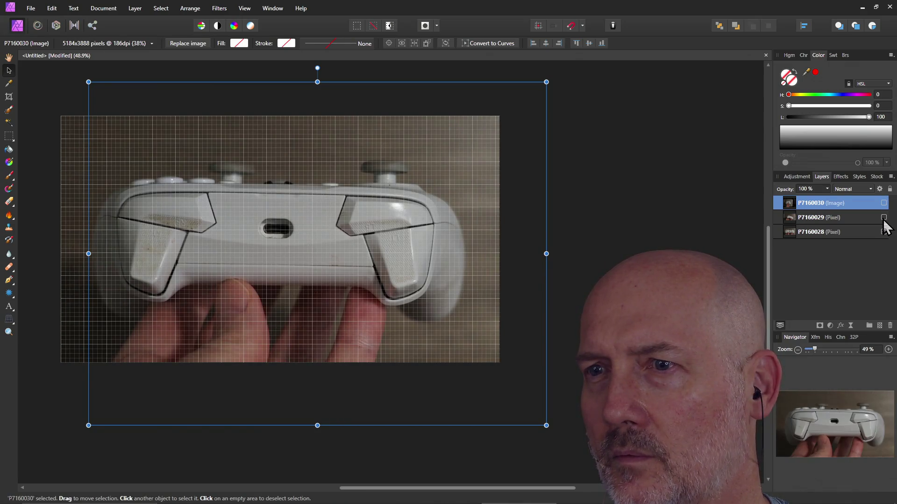
pyautogui.click(884, 218)
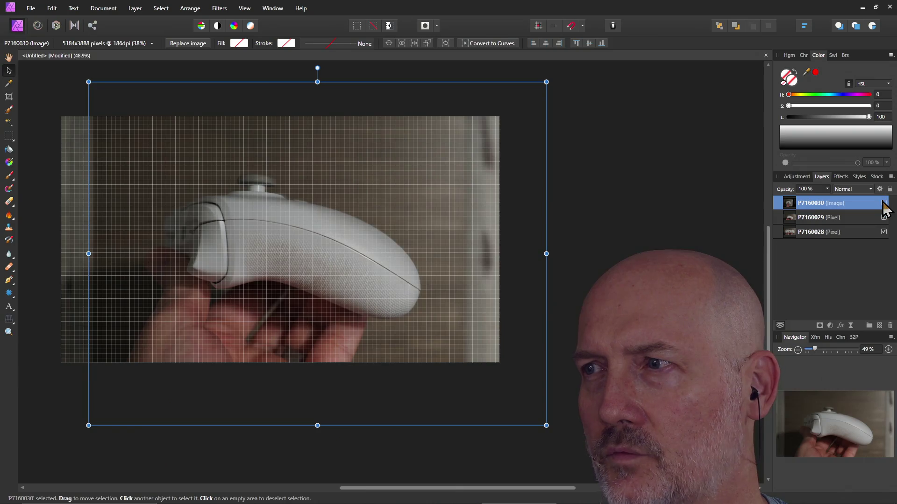
pyautogui.click(884, 202)
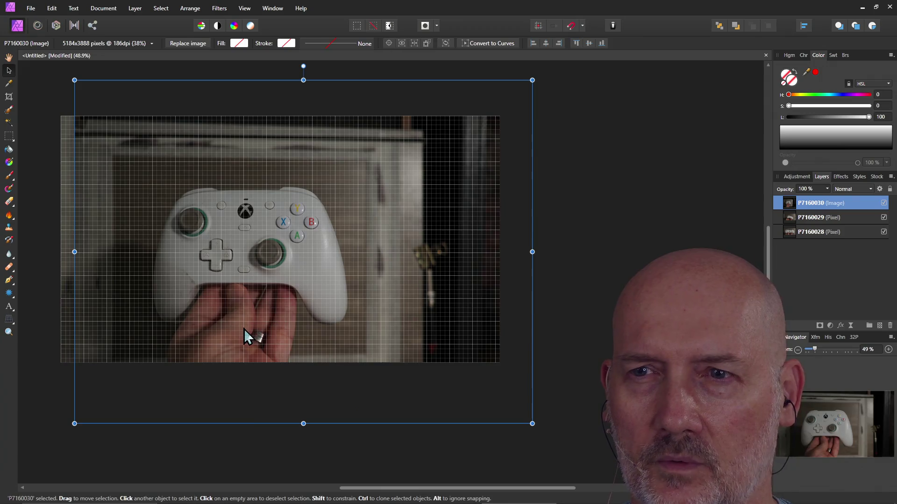
# Step: Enlarge the front-view photo P7160030 from its corner and shift it up-left over the canvas
pyautogui.keyDown('ctrl'); pyautogui.scroll(2, 244, 328); pyautogui.keyUp('ctrl')
pyautogui.scroll(-1, 233, 330)
pyautogui.scroll(-1, 223, 333)
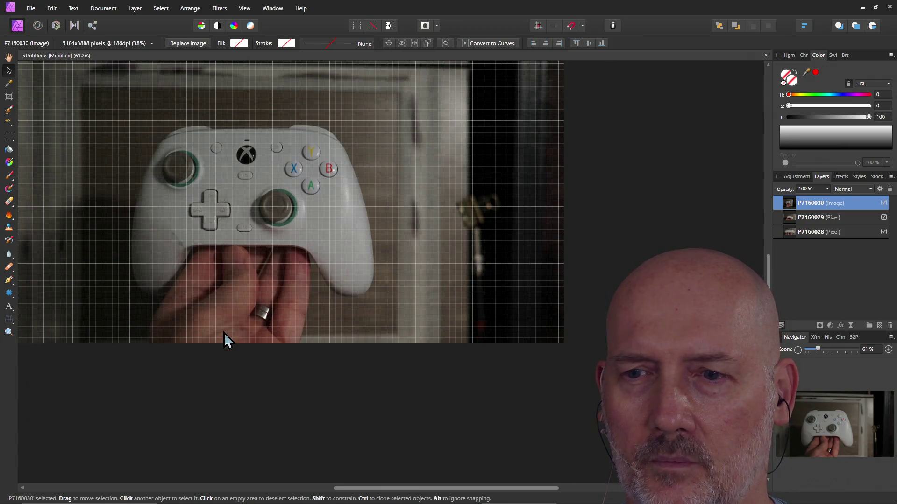
pyautogui.moveTo(372, 488)
pyautogui.mouseDown()
pyautogui.moveTo(298, 488)
pyautogui.moveTo(312, 490)
pyautogui.mouseUp()
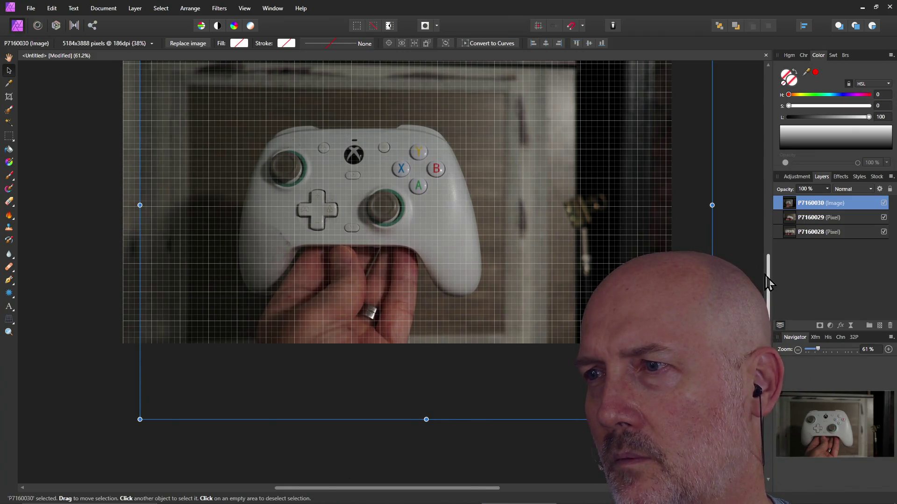
pyautogui.moveTo(768, 283); pyautogui.dragTo(766, 254)
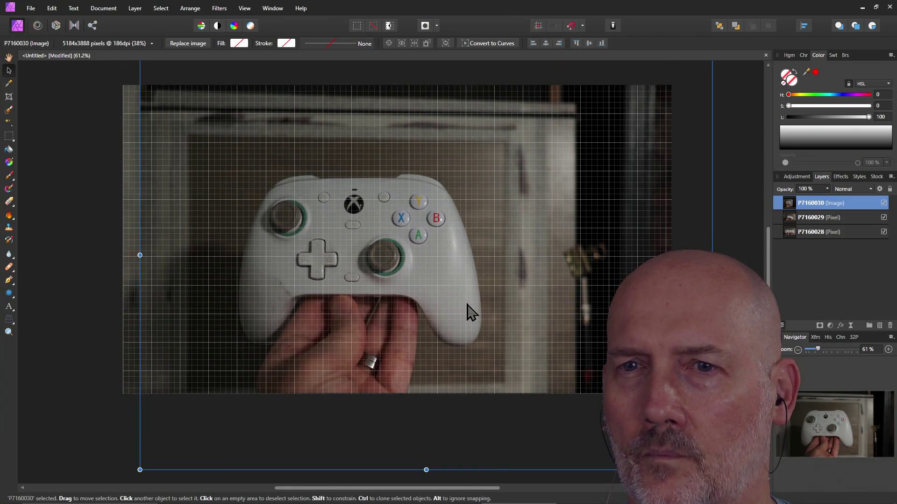
pyautogui.moveTo(433, 300)
pyautogui.mouseDown()
pyautogui.moveTo(443, 294)
pyautogui.moveTo(408, 275)
pyautogui.moveTo(407, 301)
pyautogui.moveTo(414, 288)
pyautogui.mouseUp()
pyautogui.keyDown('ctrl'); pyautogui.scroll(-3, 414, 288); pyautogui.keyUp('ctrl')
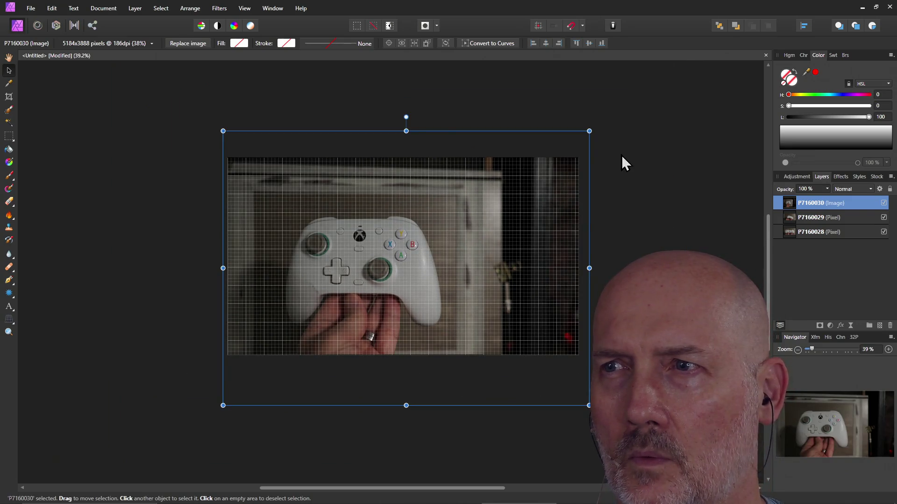
pyautogui.moveTo(594, 127); pyautogui.dragTo(654, 80)
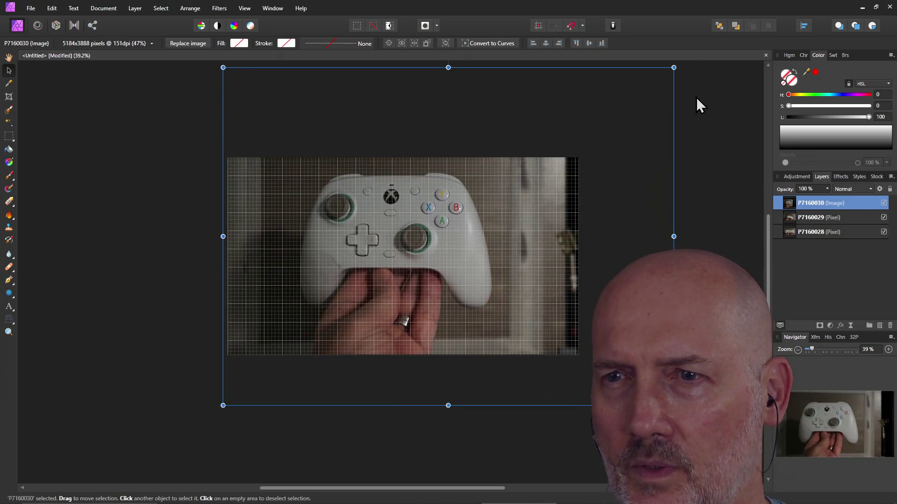
pyautogui.moveTo(519, 203)
pyautogui.mouseDown()
pyautogui.moveTo(585, 176)
pyautogui.moveTo(581, 167)
pyautogui.moveTo(580, 183)
pyautogui.mouseUp()
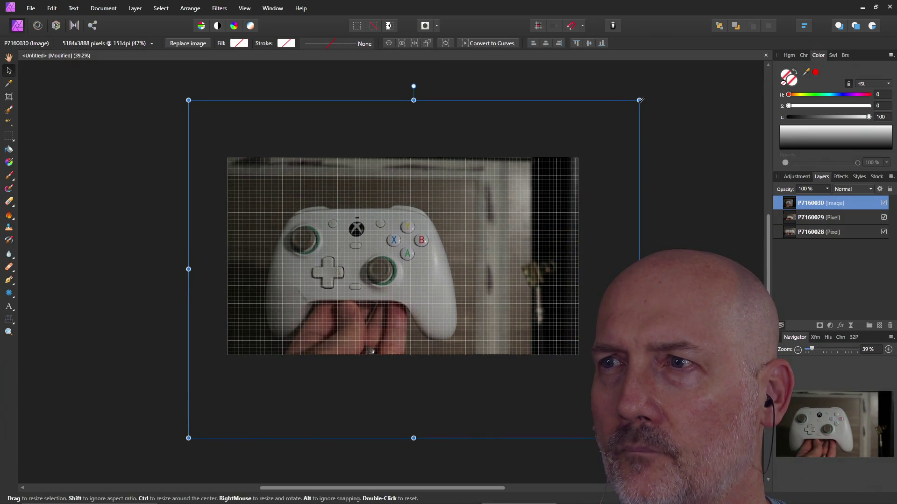
pyautogui.moveTo(638, 90); pyautogui.dragTo(720, 39)
pyautogui.moveTo(563, 176)
pyautogui.mouseDown()
pyautogui.moveTo(568, 193)
pyautogui.moveTo(551, 178)
pyautogui.moveTo(554, 210)
pyautogui.moveTo(546, 182)
pyautogui.moveTo(545, 194)
pyautogui.mouseUp()
# Step: Fine-tune the photo to about 67% and nudge it so the controller fills the canvas
pyautogui.keyDown('ctrl'); pyautogui.scroll(-5, 582, 212); pyautogui.keyUp('ctrl')
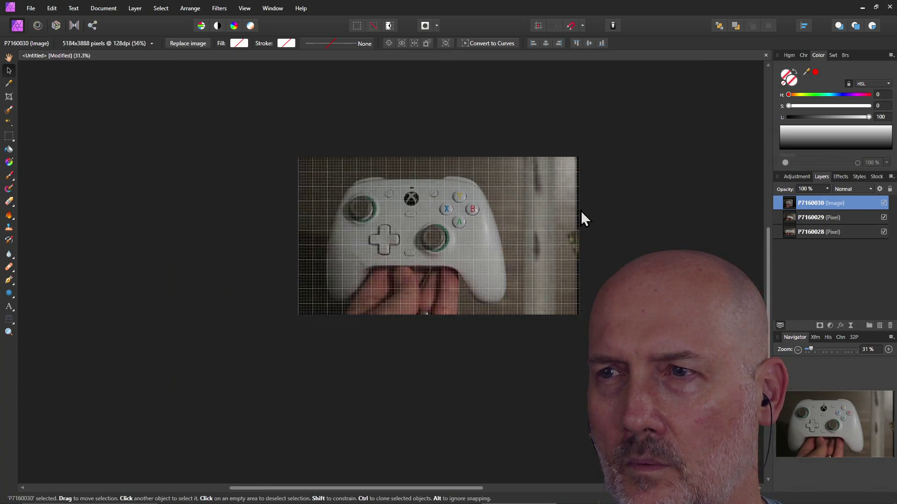
pyautogui.moveTo(631, 141)
pyautogui.mouseDown()
pyautogui.moveTo(665, 114)
pyautogui.moveTo(664, 130)
pyautogui.mouseUp()
pyautogui.moveTo(610, 189); pyautogui.dragTo(609, 185)
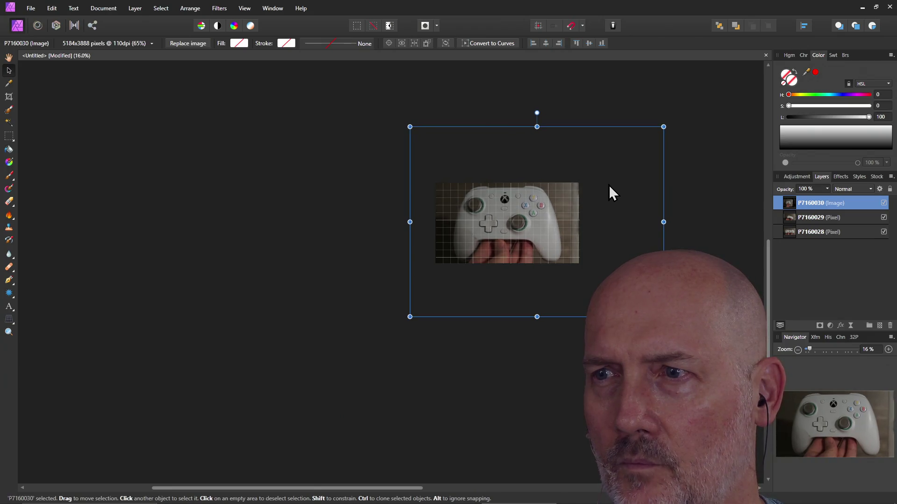
pyautogui.keyDown('ctrl'); pyautogui.scroll(5, 579, 234); pyautogui.keyUp('ctrl')
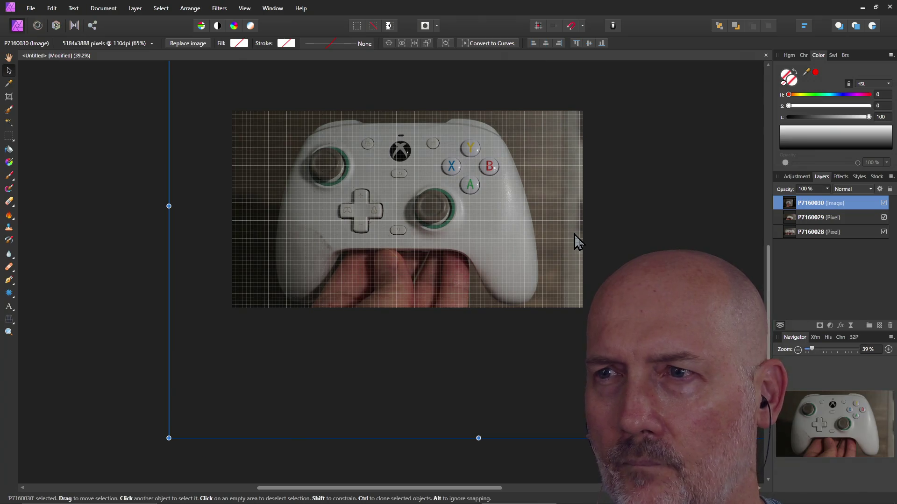
pyautogui.keyDown('ctrl'); pyautogui.scroll(-3, 574, 235); pyautogui.keyUp('ctrl')
pyautogui.keyDown('ctrl'); pyautogui.scroll(-1, 573, 234); pyautogui.keyUp('ctrl')
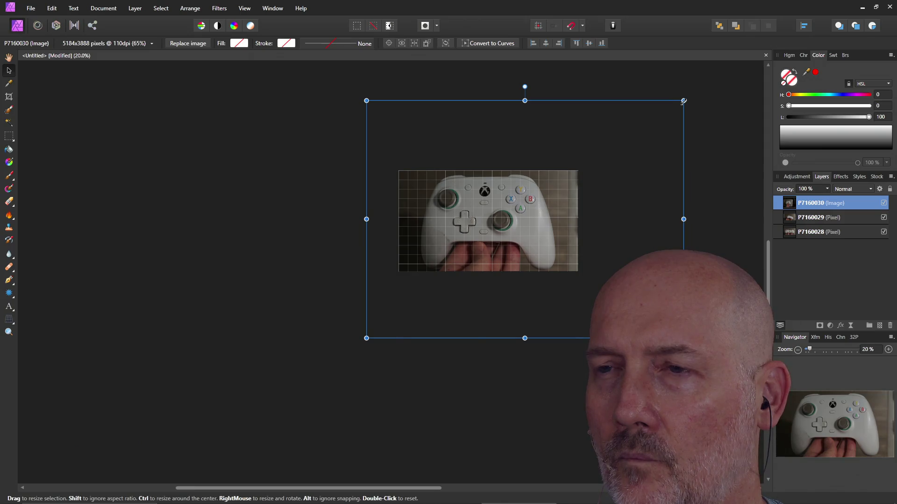
pyautogui.moveTo(683, 101); pyautogui.dragTo(681, 102)
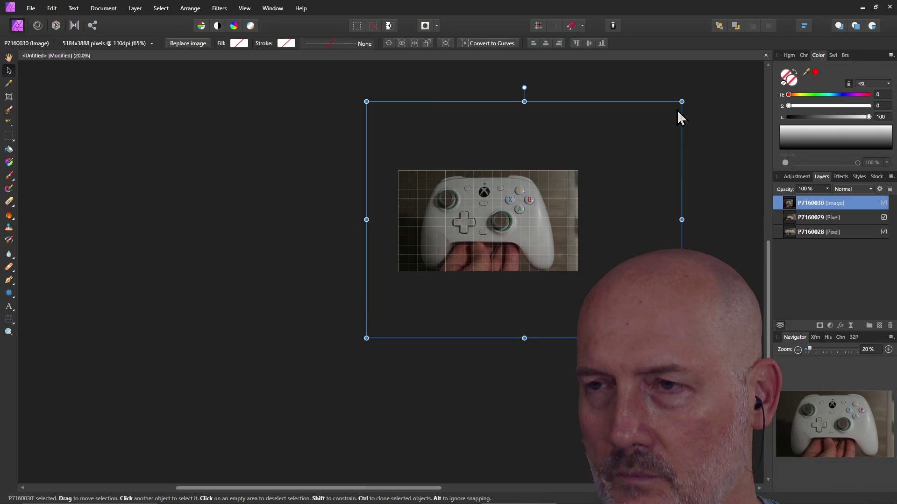
pyautogui.moveTo(682, 101)
pyautogui.mouseDown()
pyautogui.moveTo(690, 94)
pyautogui.moveTo(674, 107)
pyautogui.moveTo(688, 95)
pyautogui.moveTo(683, 100)
pyautogui.mouseUp()
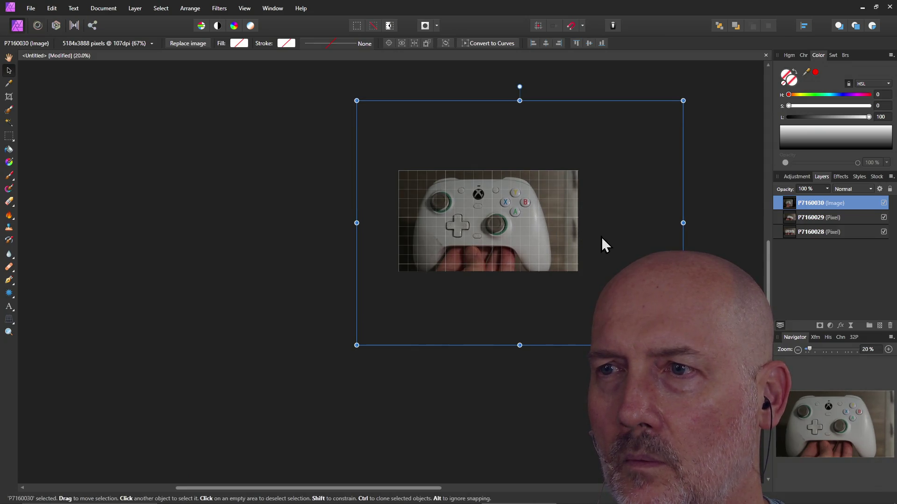
pyautogui.moveTo(601, 237)
pyautogui.mouseDown()
pyautogui.moveTo(623, 226)
pyautogui.moveTo(619, 236)
pyautogui.mouseUp()
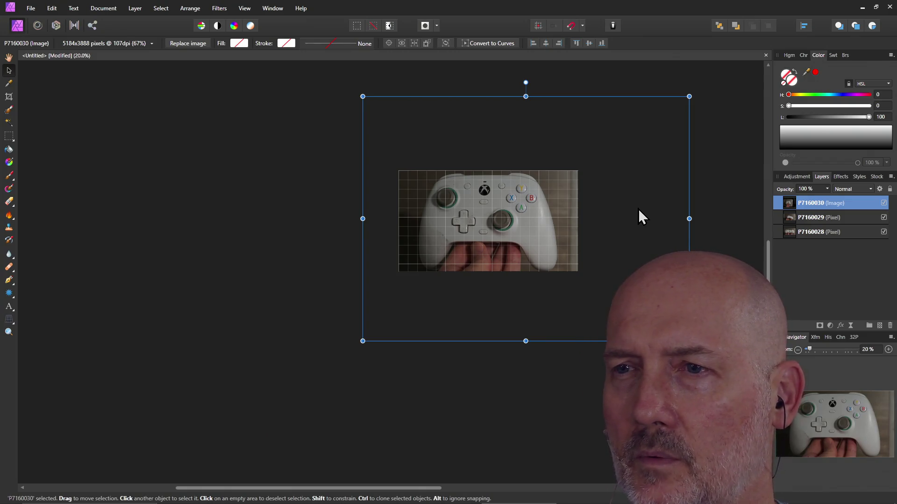
# Step: Rasterize and trim the front-view photo P7160030 into a pixel layer
pyautogui.click(288, 252)
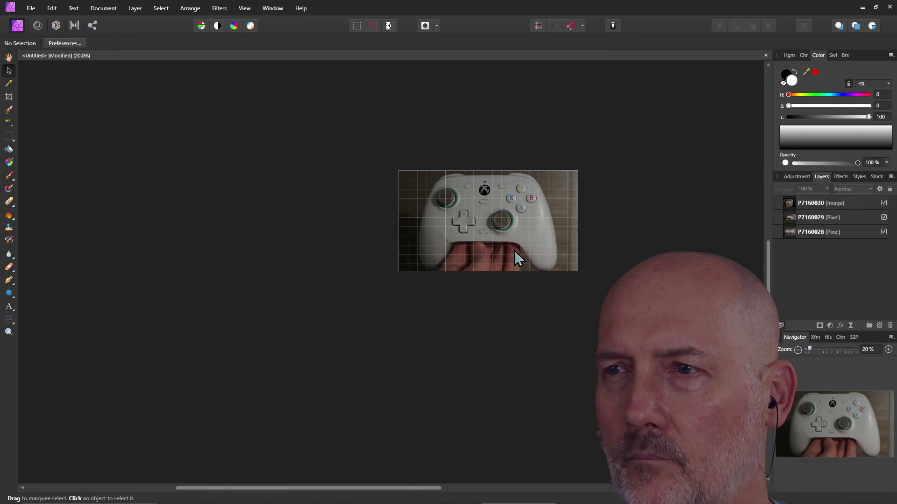
pyautogui.click(518, 259)
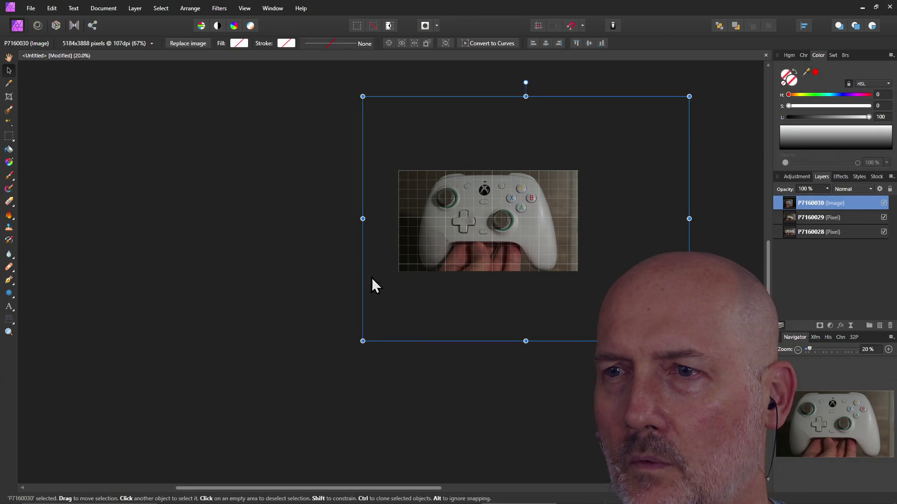
pyautogui.click(455, 274)
pyautogui.click(462, 264)
pyautogui.rightClick(463, 265)
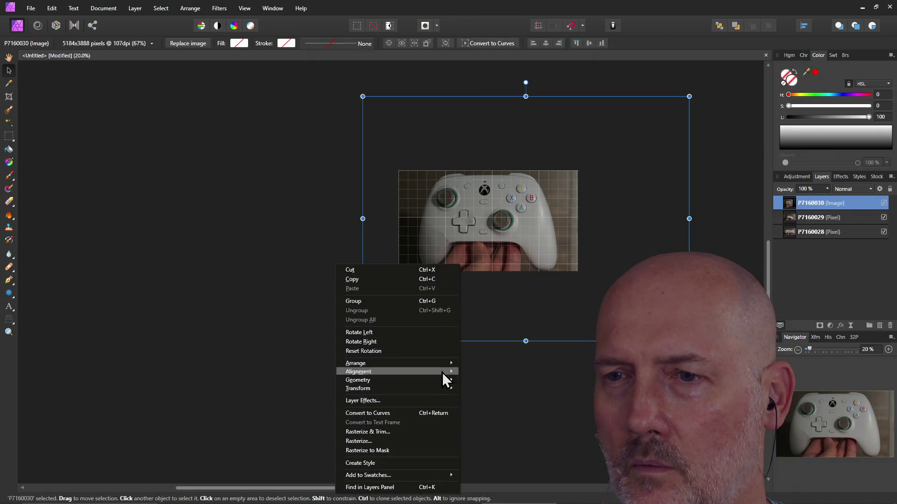
pyautogui.click(430, 431)
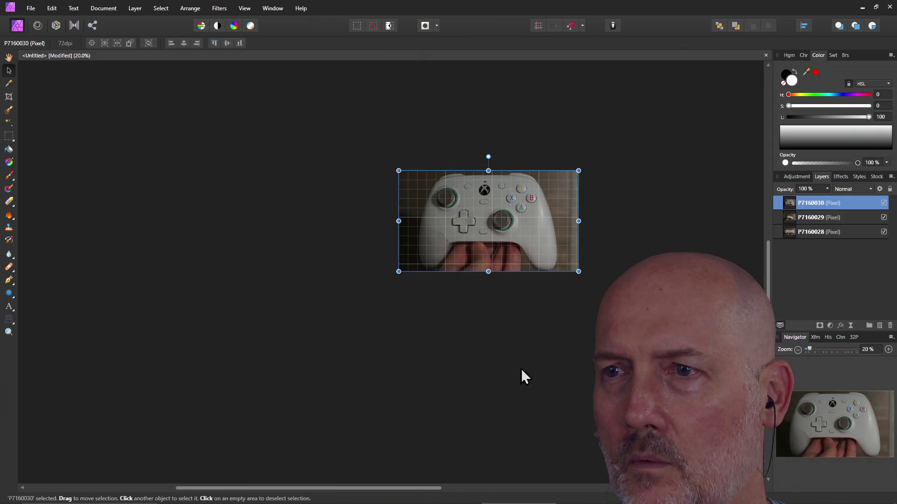
# Step: Toggle the photo layers' visibility to compare views, leave all three visible, and start saving
pyautogui.click(884, 203)
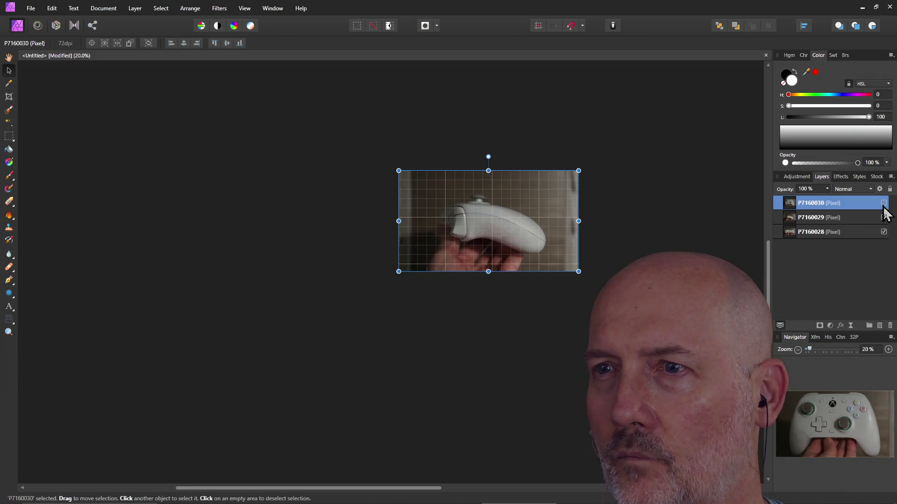
pyautogui.click(883, 218)
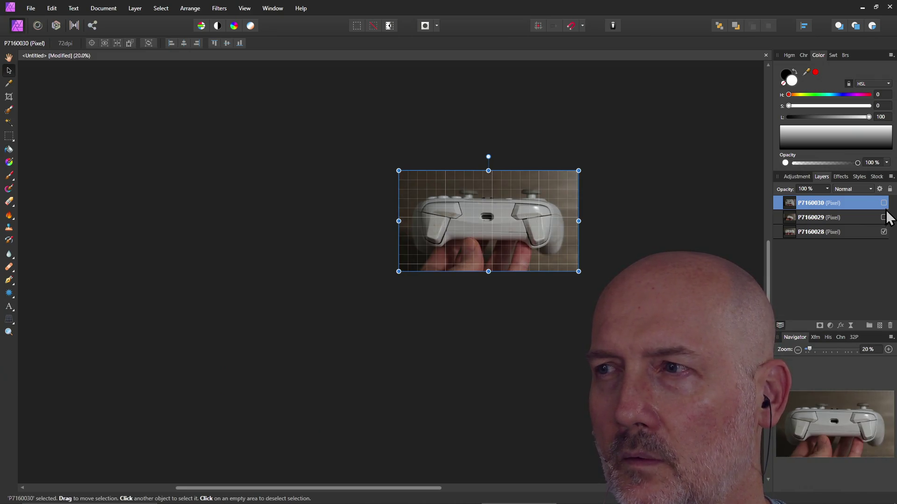
pyautogui.click(883, 218)
pyautogui.click(883, 203)
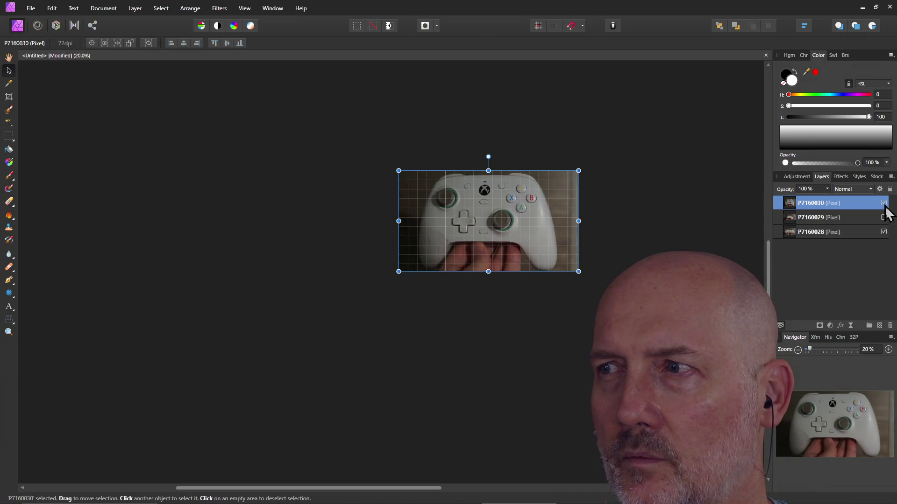
pyautogui.click(883, 203)
pyautogui.click(884, 217)
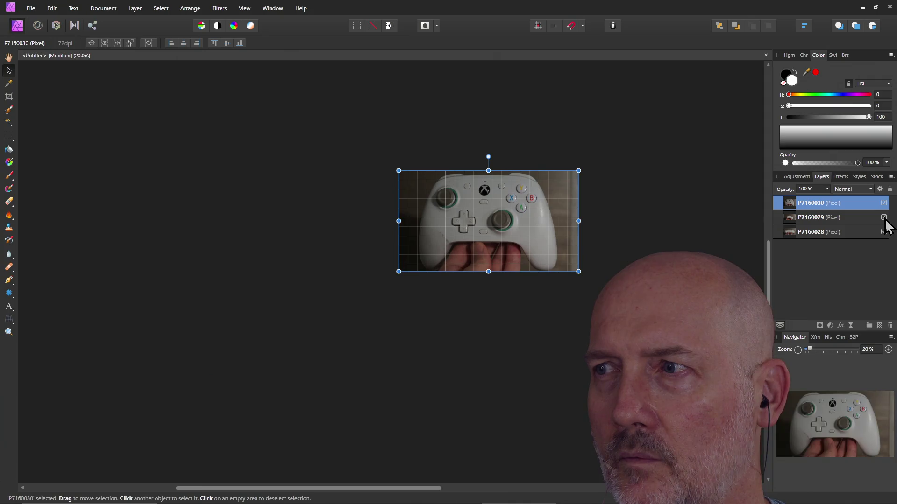
pyautogui.click(688, 232)
pyautogui.hotkey('ctrl', 's')
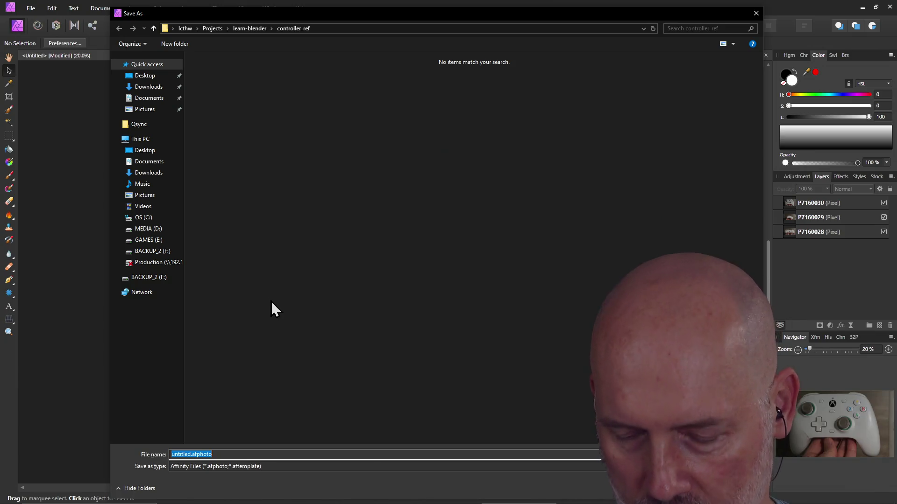
# Step: Name the file controller_ref_images and save it in the controller_ref folder
pyautogui.write('controller_ref_images')
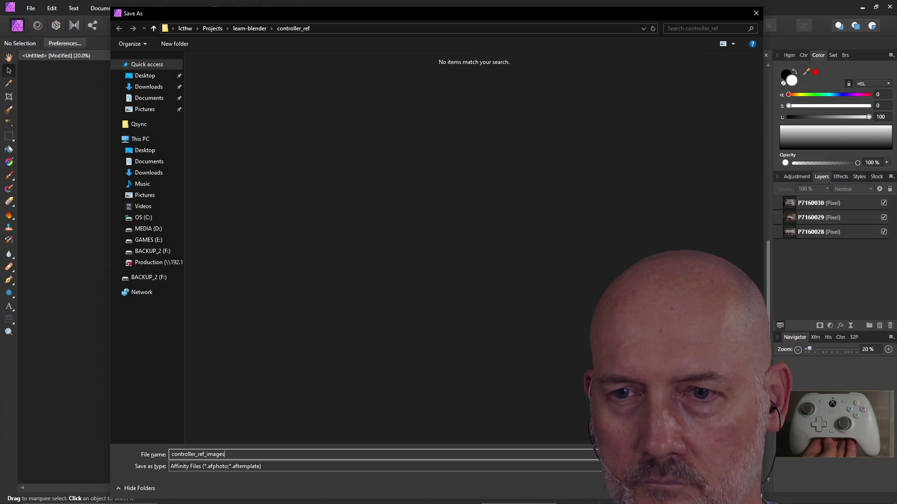
pyautogui.press('Return')
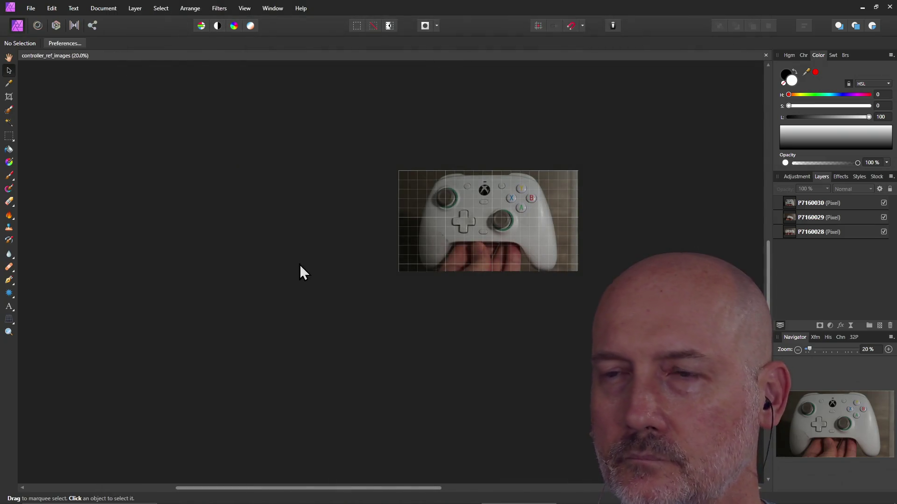
pyautogui.keyDown('ctrl'); pyautogui.scroll(3, 487, 264); pyautogui.keyUp('ctrl')
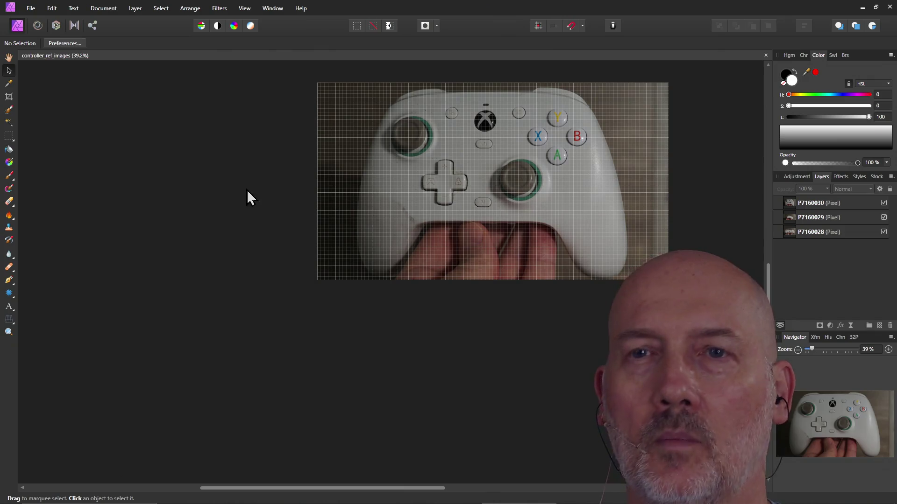
pyautogui.click(31, 8)
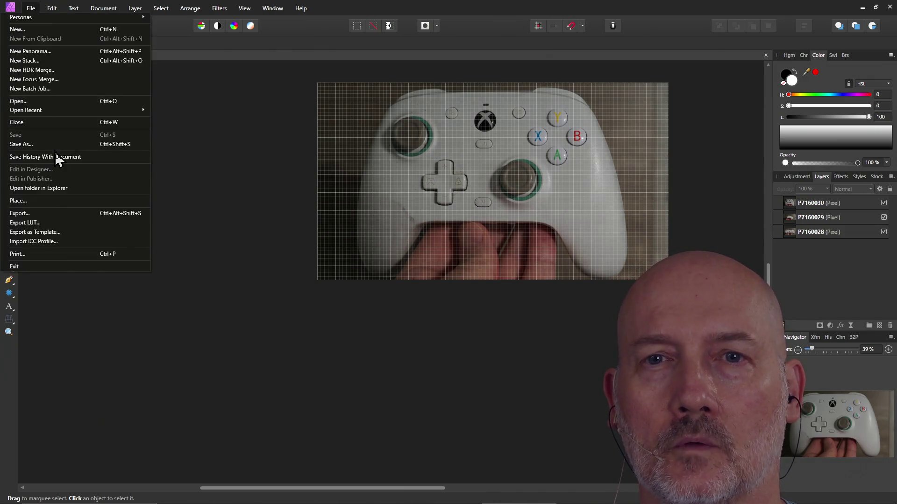
# Step: Place the photo P7160031.JPG onto the canvas
pyautogui.click(52, 200)
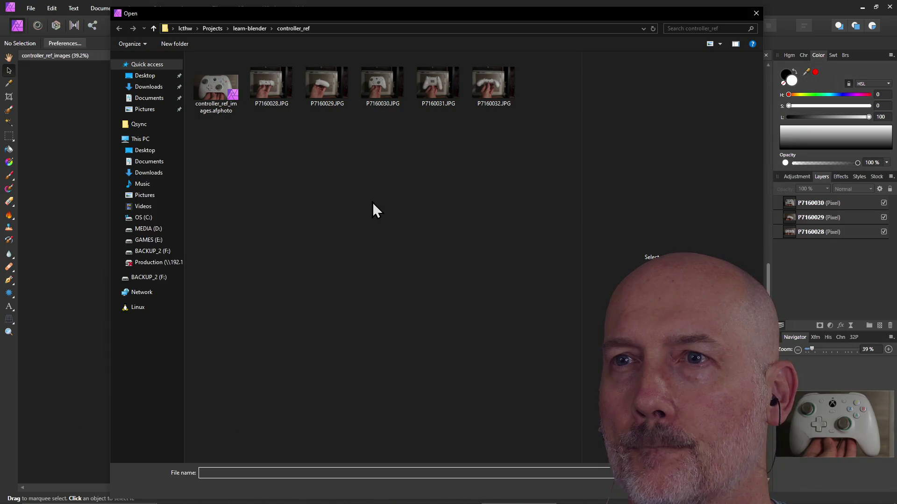
pyautogui.click(436, 85)
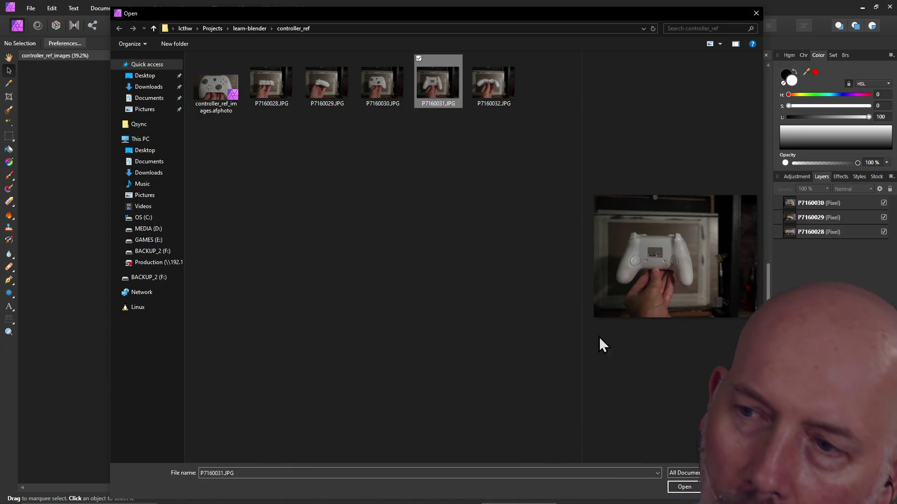
pyautogui.click(684, 488)
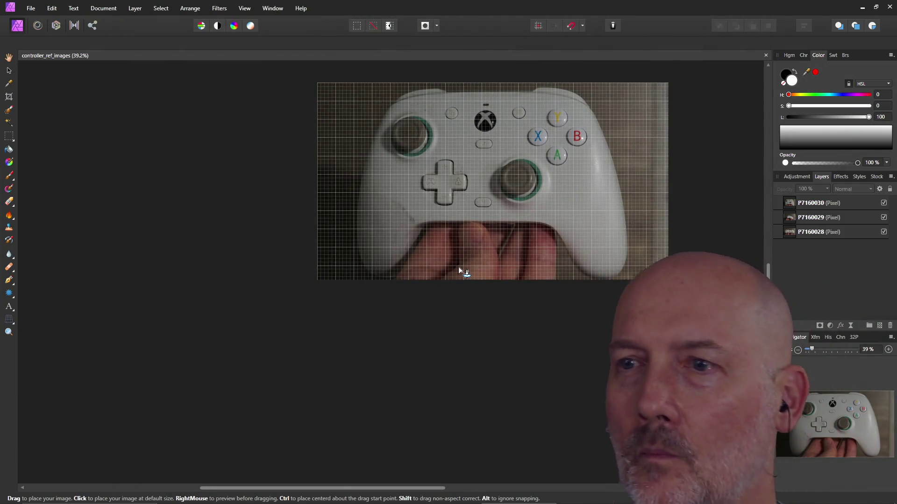
pyautogui.scroll(-5, 458, 267)
pyautogui.click(458, 267)
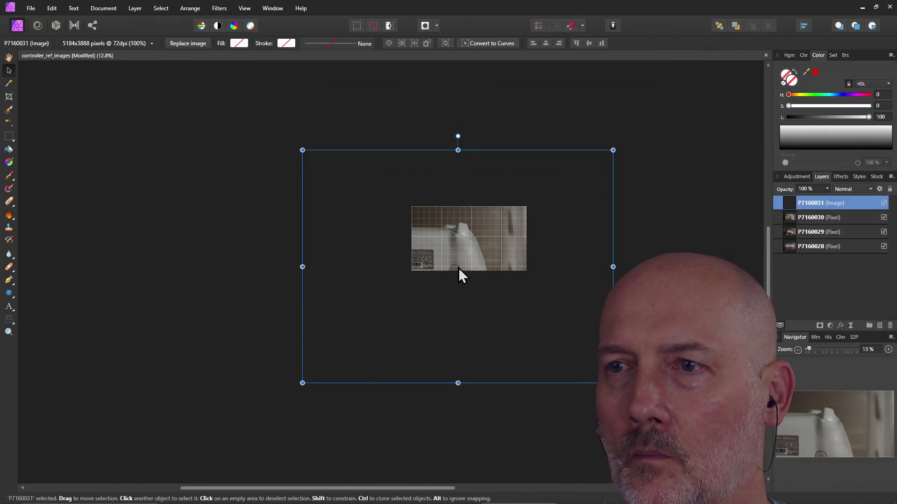
# Step: Shrink the oversized P7160031 photo and move it over the canvas
pyautogui.moveTo(613, 150); pyautogui.dragTo(437, 264)
pyautogui.moveTo(388, 339)
pyautogui.mouseDown()
pyautogui.moveTo(477, 280)
pyautogui.moveTo(489, 257)
pyautogui.moveTo(498, 259)
pyautogui.mouseUp()
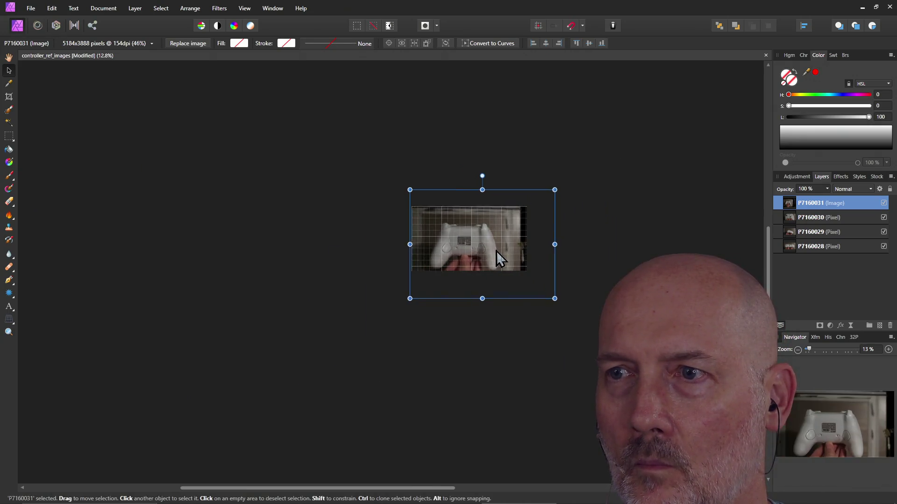
pyautogui.moveTo(555, 191); pyautogui.dragTo(580, 186)
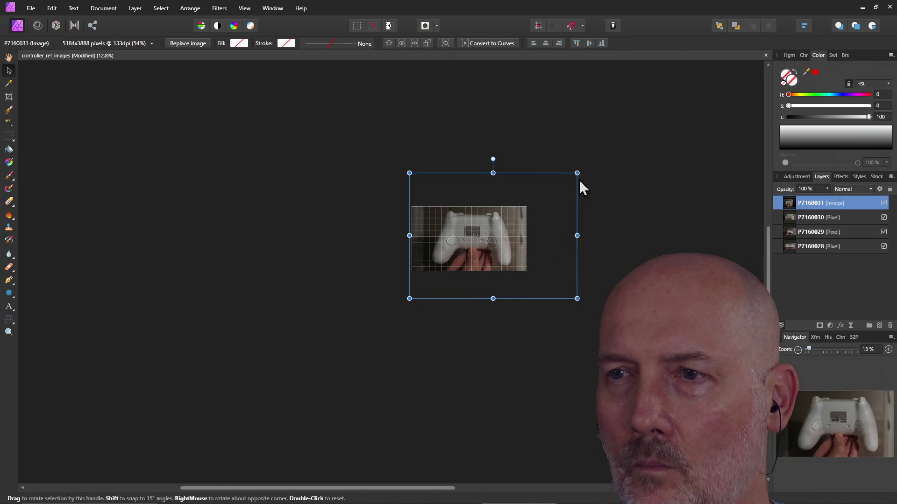
pyautogui.scroll(1, 481, 280)
pyautogui.keyDown('ctrl'); pyautogui.scroll(2, 477, 281); pyautogui.keyUp('ctrl')
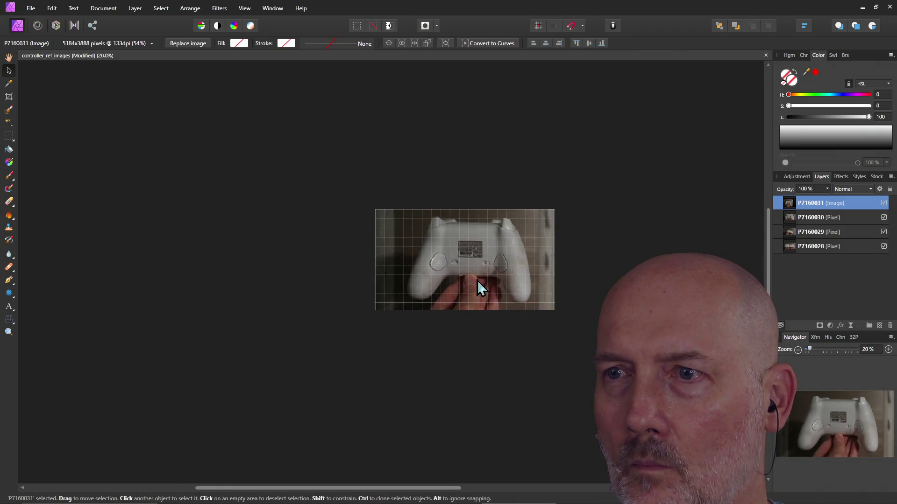
pyautogui.keyDown('ctrl'); pyautogui.scroll(2, 477, 280); pyautogui.keyUp('ctrl')
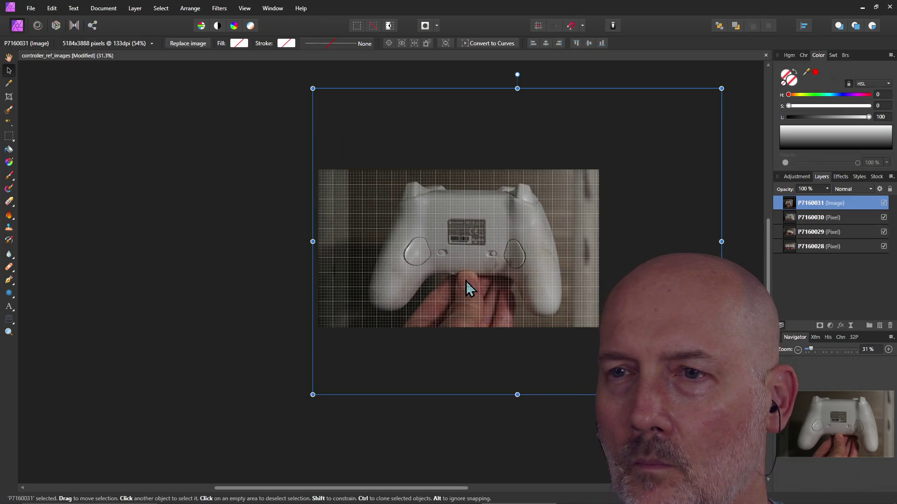
pyautogui.moveTo(461, 264); pyautogui.dragTo(439, 267)
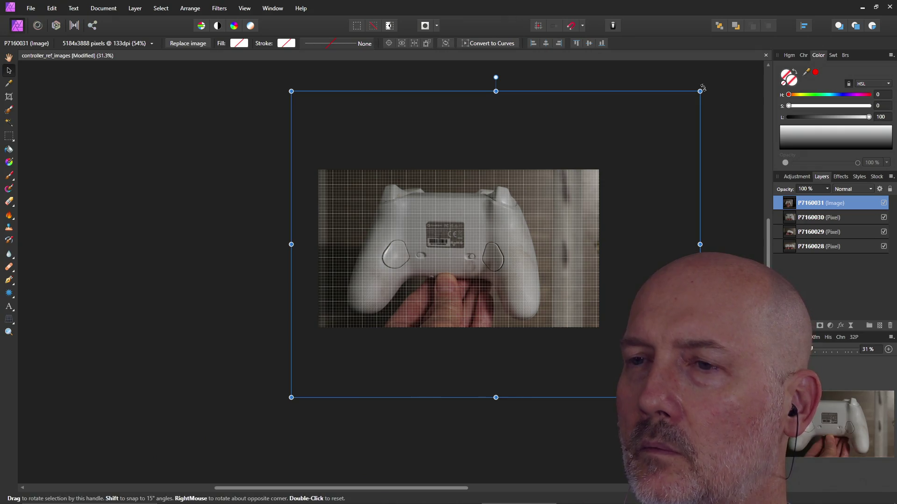
# Step: Rotate P7160031 to straighten it, enlarge it to about 61%, and nudge it into the grid
pyautogui.moveTo(703, 87)
pyautogui.mouseDown()
pyautogui.moveTo(714, 72)
pyautogui.moveTo(740, 70)
pyautogui.mouseUp()
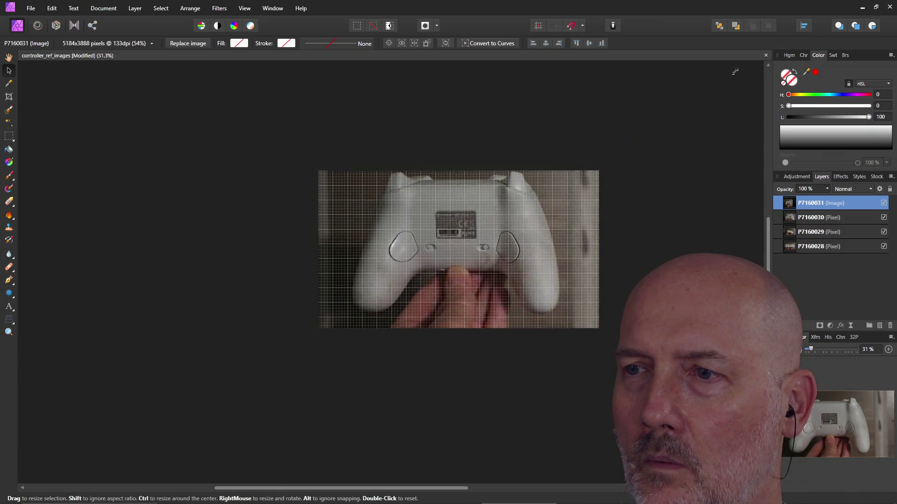
pyautogui.moveTo(559, 241); pyautogui.dragTo(548, 253)
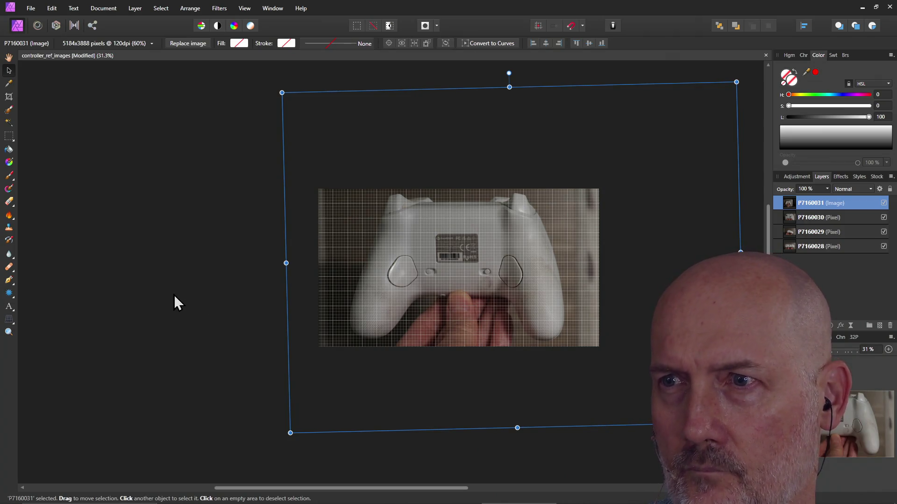
pyautogui.click(744, 78)
pyautogui.click(708, 120)
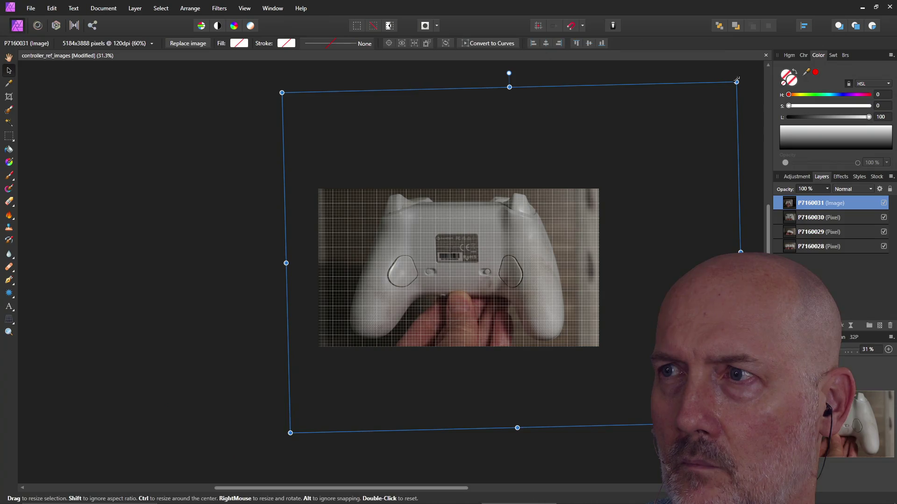
pyautogui.moveTo(732, 85); pyautogui.dragTo(732, 82)
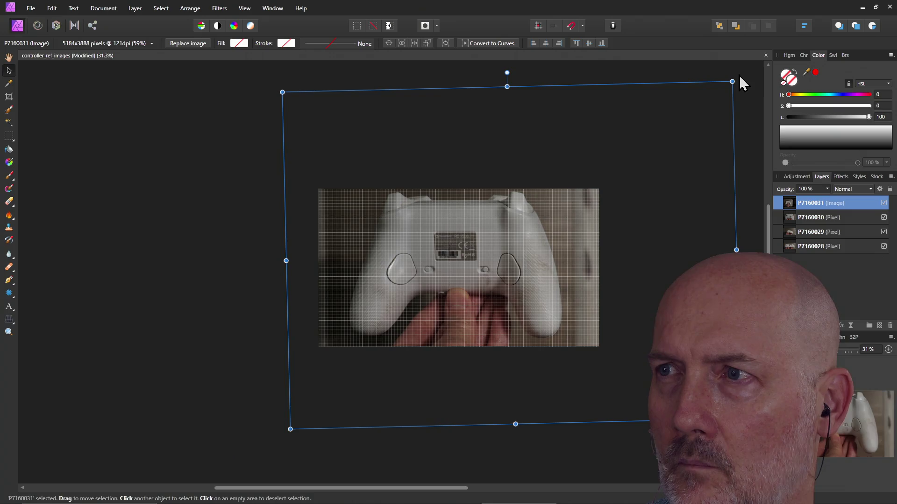
pyautogui.moveTo(740, 76); pyautogui.dragTo(751, 75)
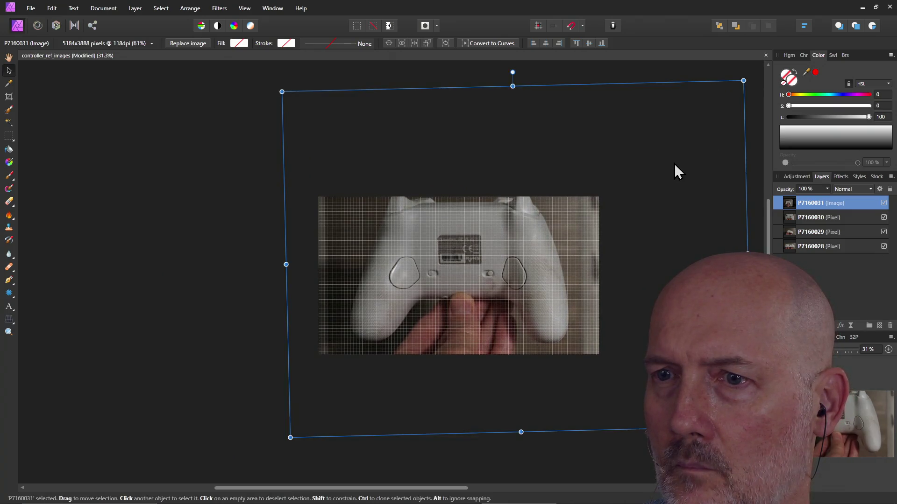
pyautogui.moveTo(595, 225); pyautogui.dragTo(597, 231)
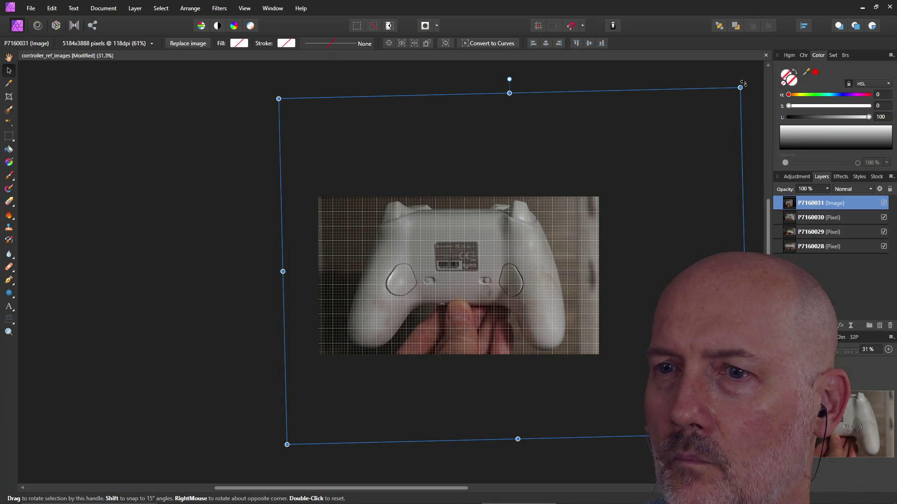
pyautogui.moveTo(742, 83); pyautogui.dragTo(740, 79)
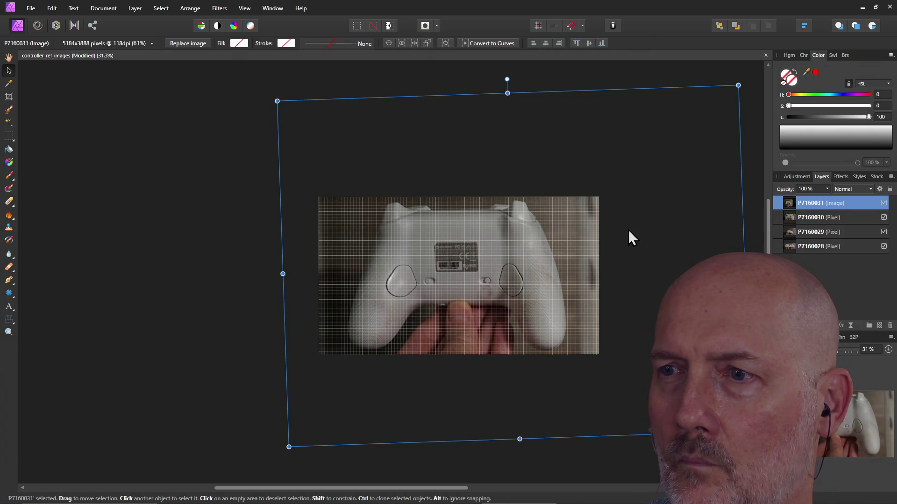
pyautogui.moveTo(628, 229); pyautogui.dragTo(630, 229)
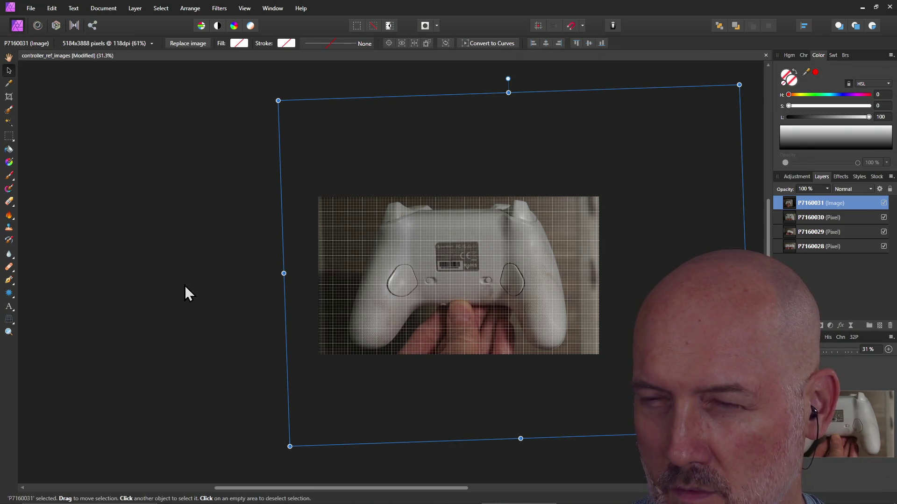
pyautogui.click(185, 286)
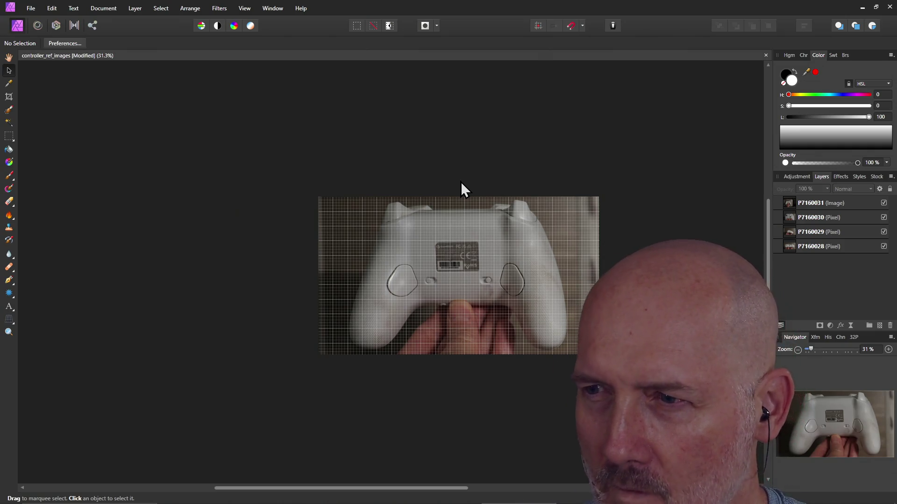
pyautogui.click(478, 278)
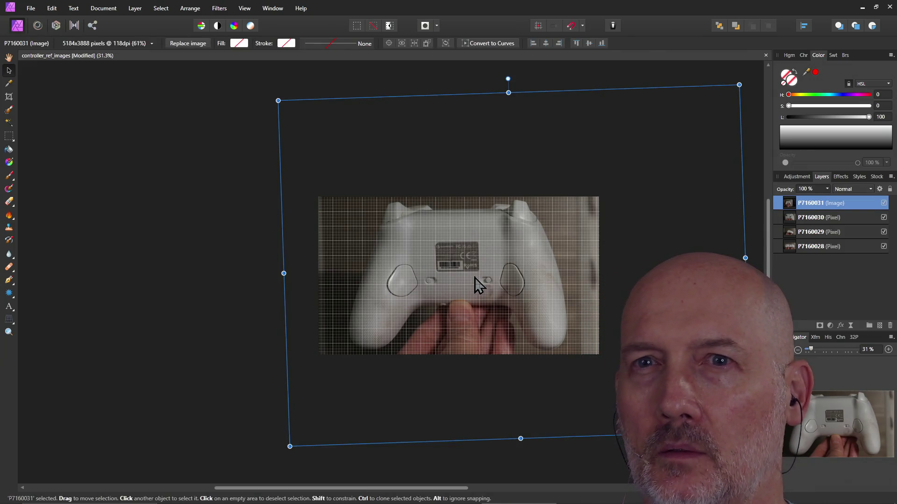
# Step: Rasterize and trim P7160031 into a fourth pixel layer
pyautogui.rightClick(429, 245)
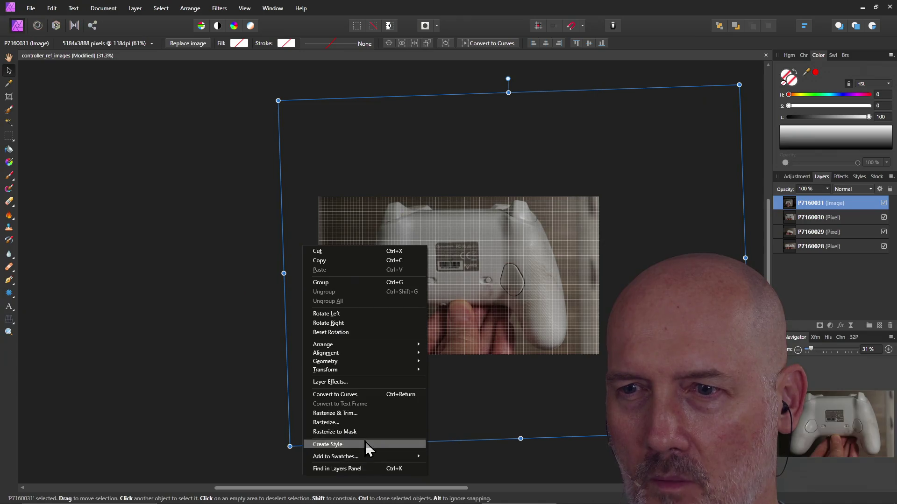
pyautogui.click(365, 422)
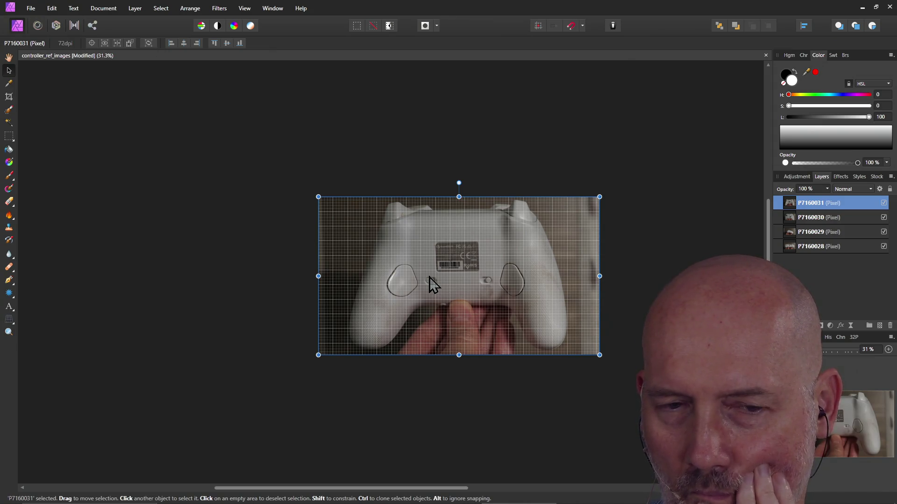
pyautogui.click(425, 154)
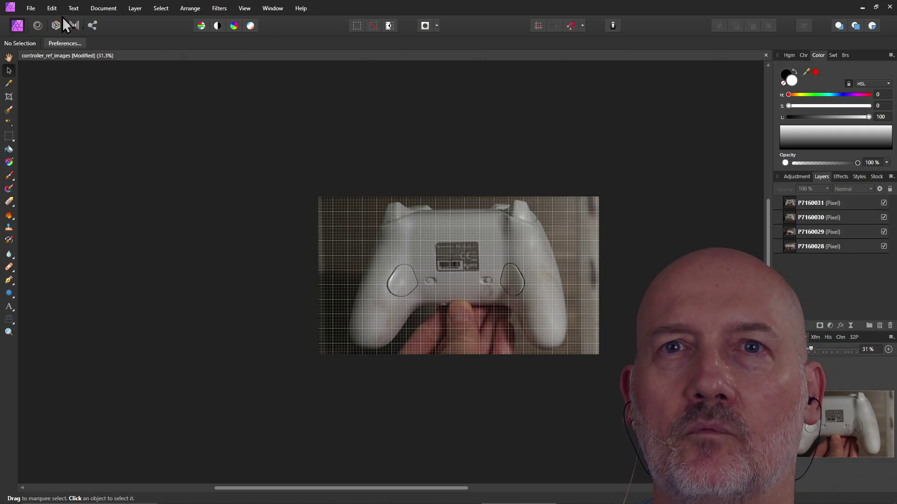
pyautogui.click(30, 9)
pyautogui.click(50, 201)
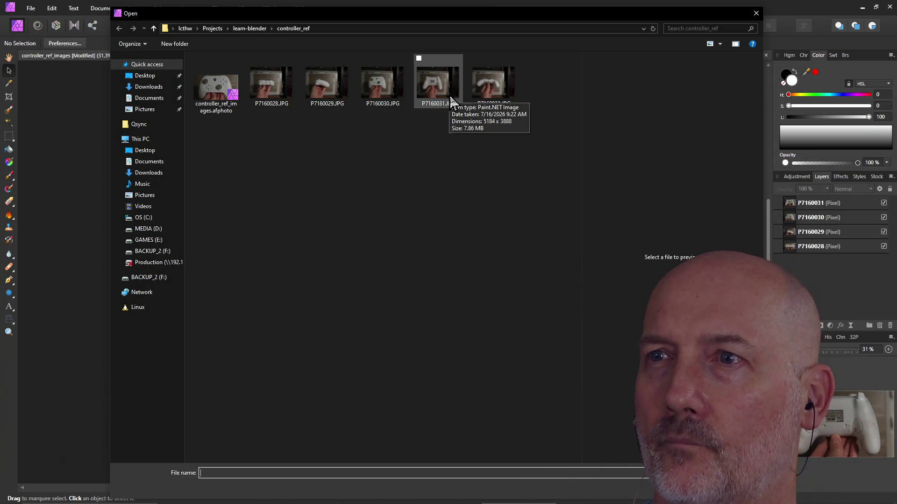
# Step: Place P7160032.JPG from the controller_ref folder onto the canvas
pyautogui.click(497, 88)
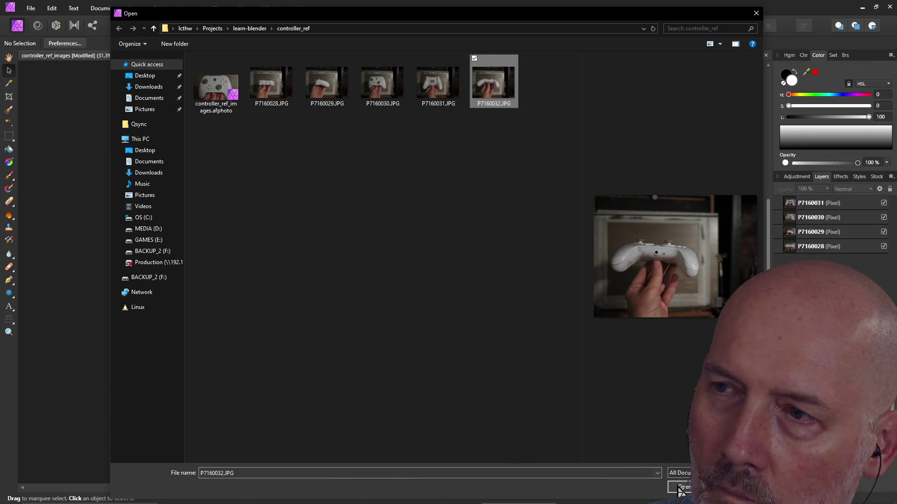
pyautogui.click(681, 487)
pyautogui.click(446, 269)
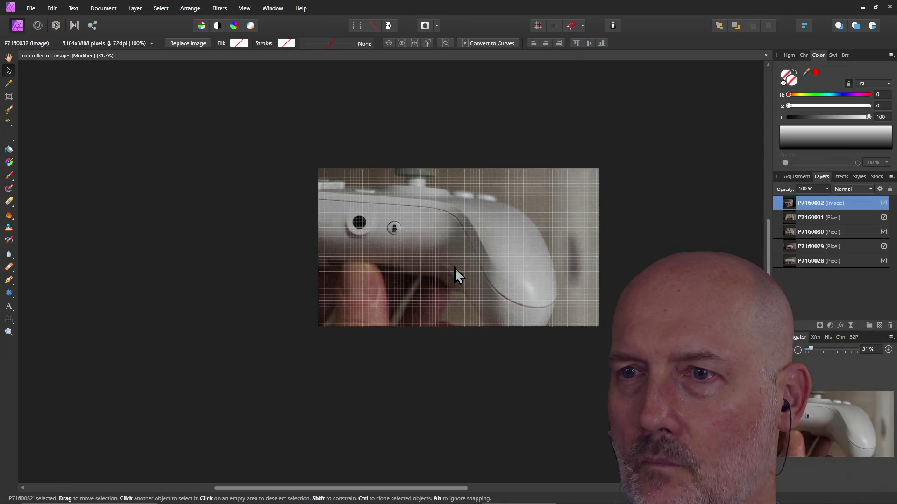
# Step: Resize the oversized P7160032 photo and move it over the other controller photos
pyautogui.keyDown('ctrl'); pyautogui.scroll(-5, 460, 268); pyautogui.keyUp('ctrl')
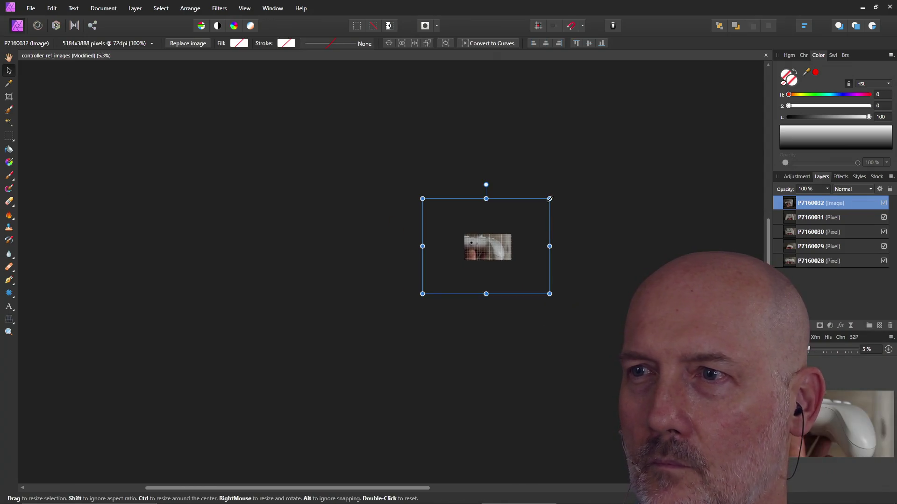
pyautogui.moveTo(550, 199); pyautogui.dragTo(469, 257)
pyautogui.moveTo(439, 293); pyautogui.dragTo(483, 261)
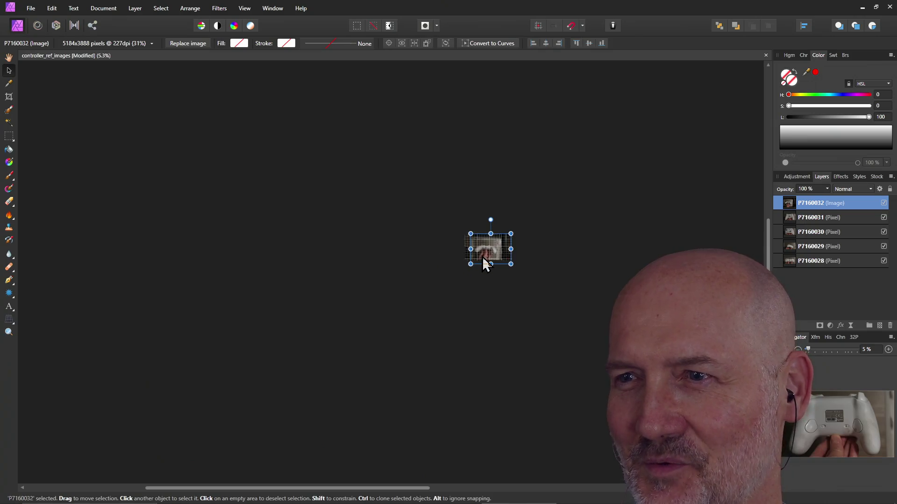
pyautogui.scroll(2, 483, 260)
pyautogui.keyDown('ctrl'); pyautogui.scroll(5, 497, 306); pyautogui.keyUp('ctrl')
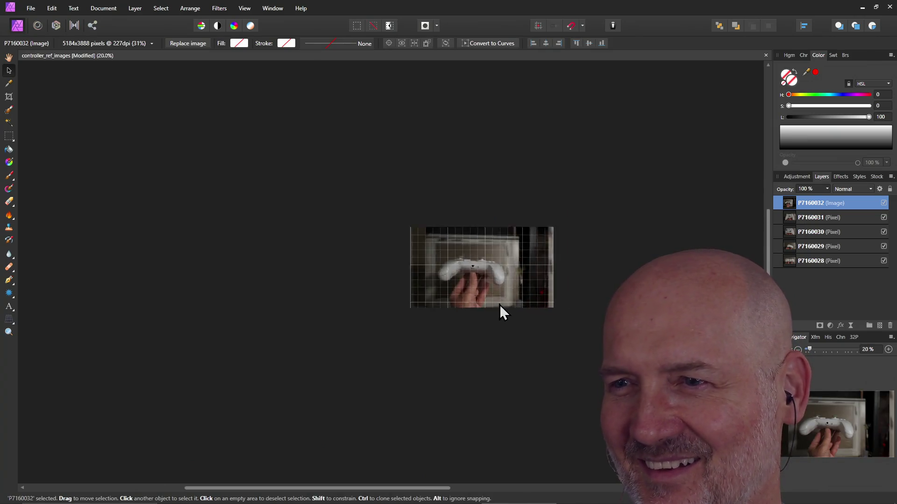
pyautogui.keyDown('ctrl'); pyautogui.scroll(3, 499, 305); pyautogui.keyUp('ctrl')
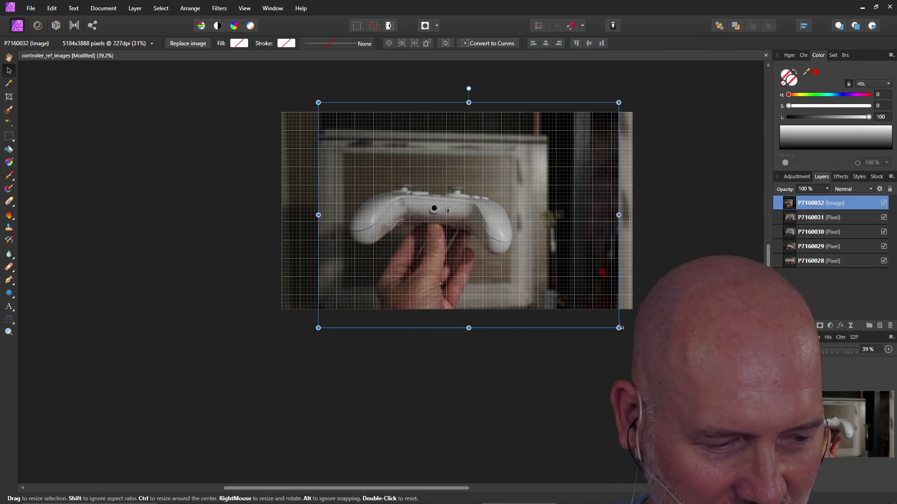
pyautogui.moveTo(618, 328); pyautogui.dragTo(677, 374)
pyautogui.moveTo(565, 293)
pyautogui.mouseDown()
pyautogui.moveTo(533, 270)
pyautogui.moveTo(533, 242)
pyautogui.moveTo(523, 242)
pyautogui.mouseUp()
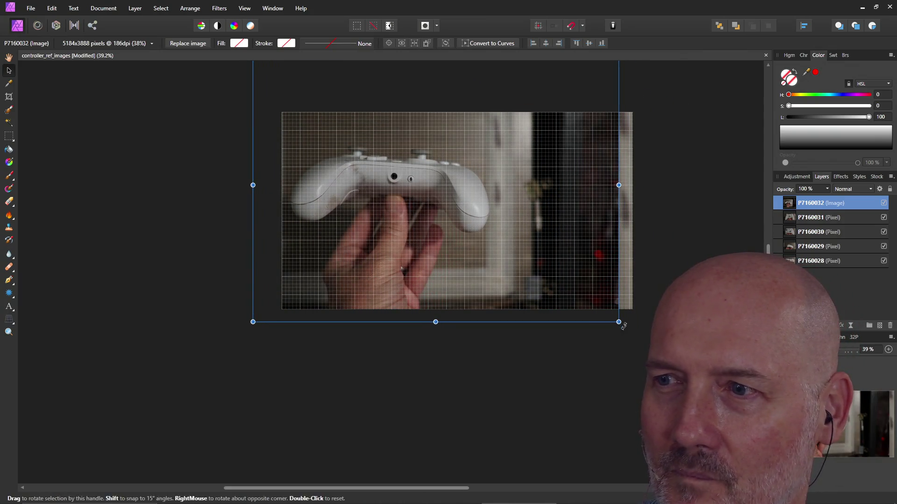
pyautogui.moveTo(623, 324); pyautogui.dragTo(628, 309)
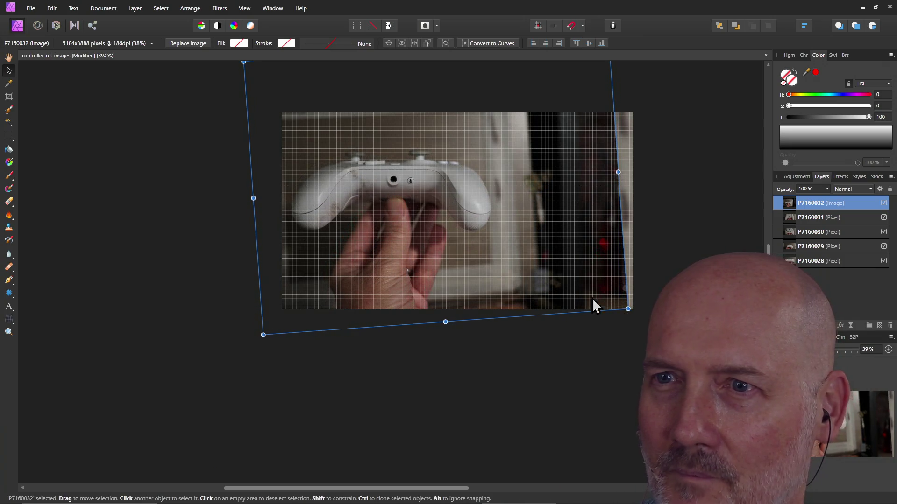
pyautogui.moveTo(576, 283); pyautogui.dragTo(576, 288)
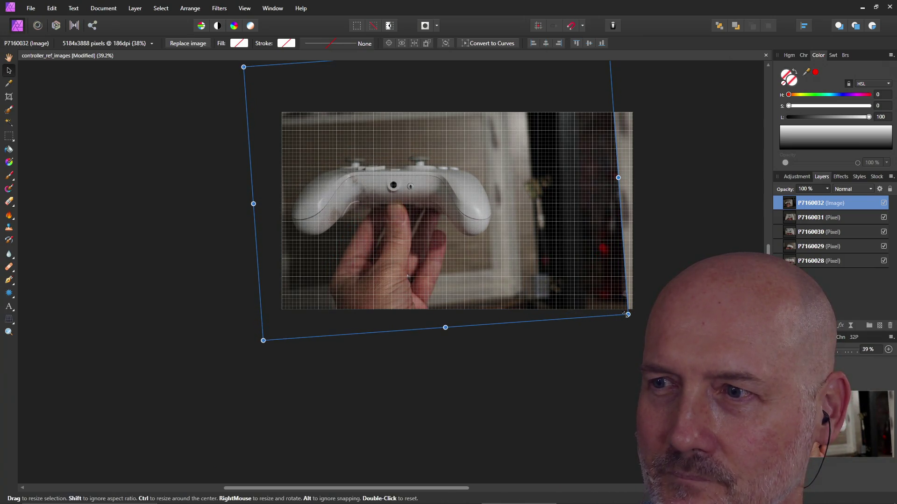
pyautogui.moveTo(627, 314)
pyautogui.mouseDown()
pyautogui.moveTo(710, 370)
pyautogui.moveTo(744, 379)
pyautogui.mouseUp()
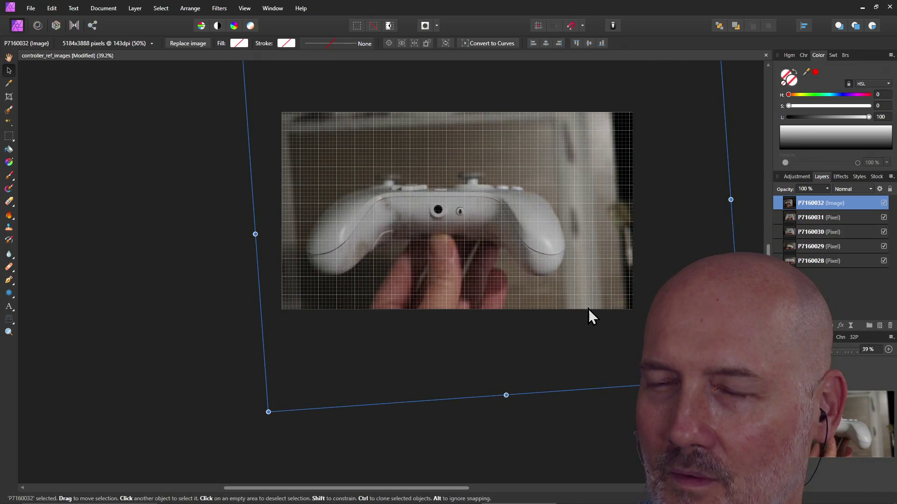
pyautogui.moveTo(588, 309); pyautogui.dragTo(584, 302)
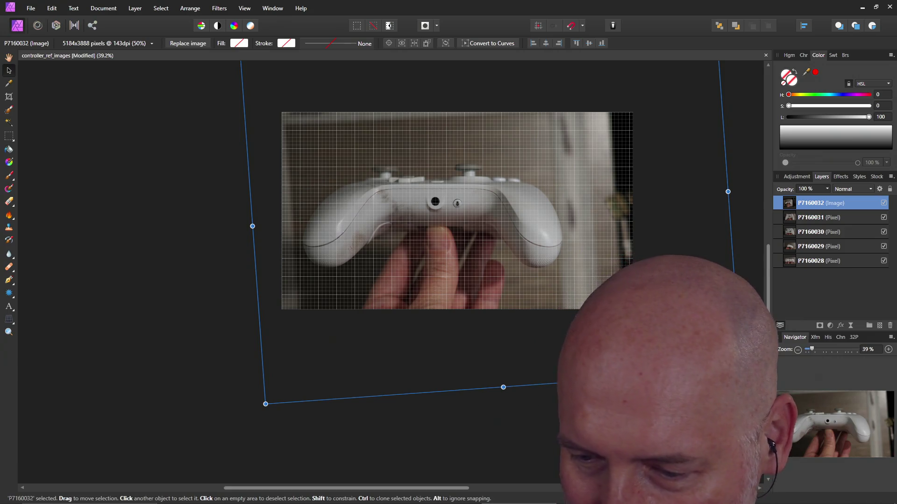
# Step: Enlarge P7160032 a bit more, rotate it level with the grid and nudge it down
pyautogui.scroll(-1, 576, 300)
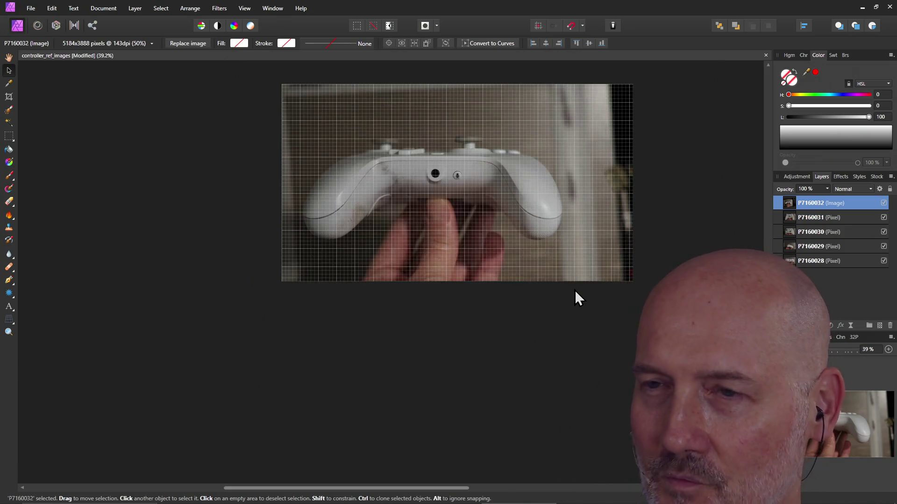
pyautogui.keyDown('ctrl'); pyautogui.scroll(-4, 574, 290); pyautogui.keyUp('ctrl')
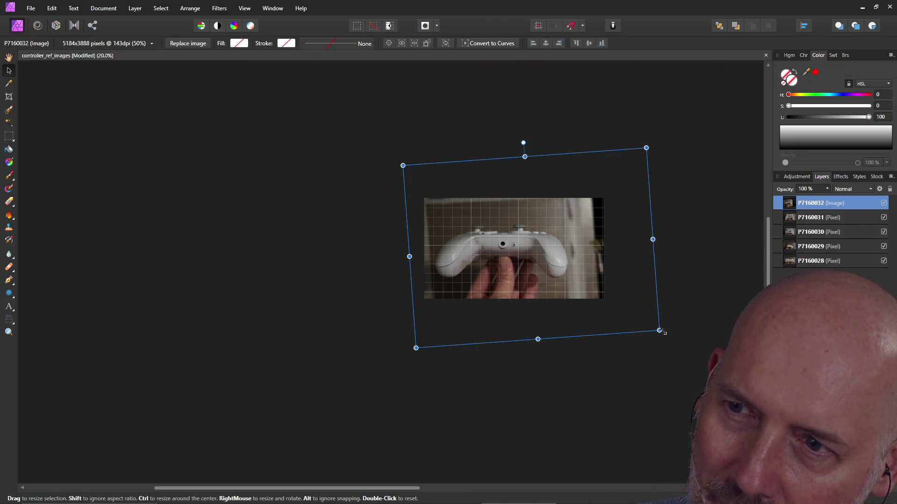
pyautogui.moveTo(659, 331); pyautogui.dragTo(709, 363)
pyautogui.moveTo(633, 321); pyautogui.dragTo(626, 301)
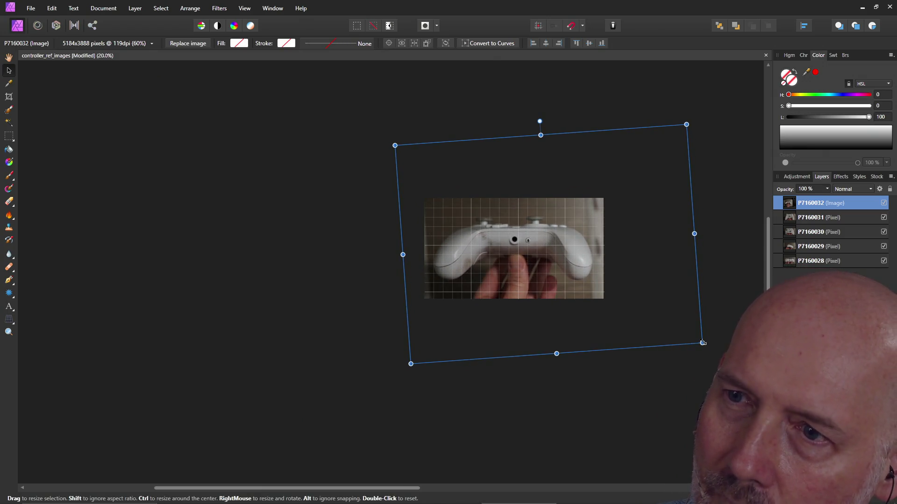
pyautogui.moveTo(703, 344); pyautogui.dragTo(706, 345)
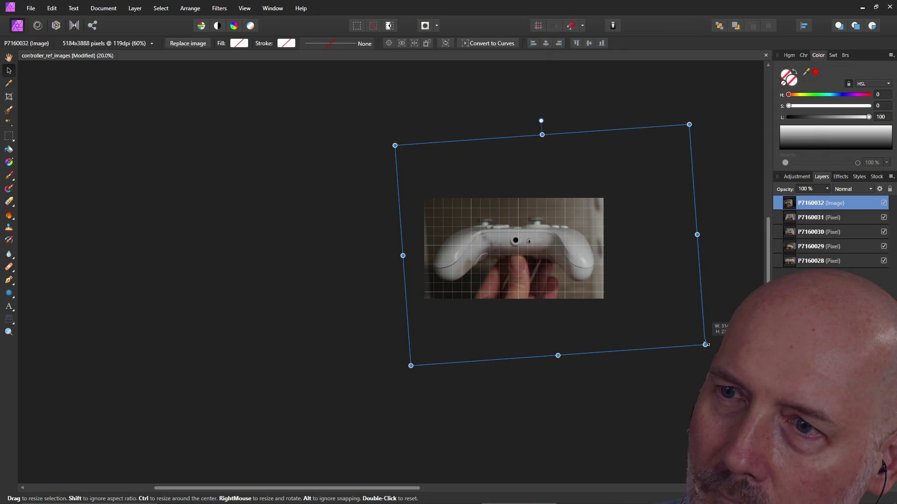
pyautogui.click(711, 348)
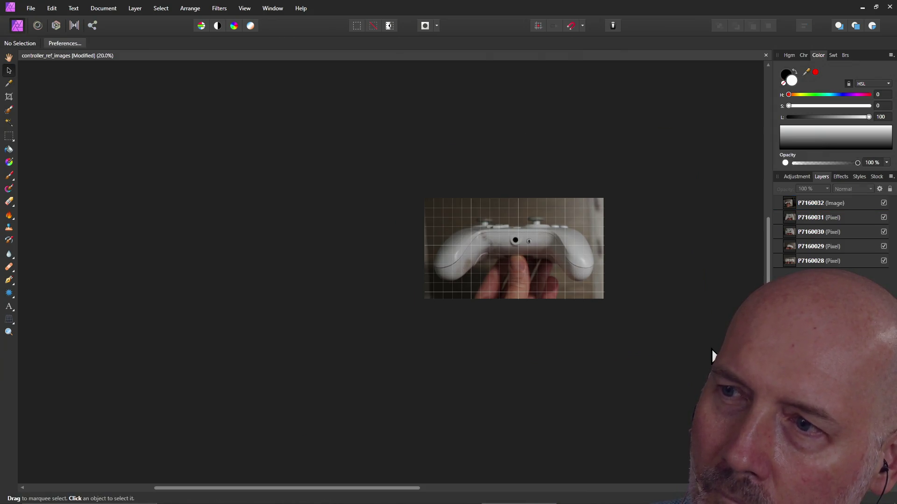
pyautogui.click(589, 275)
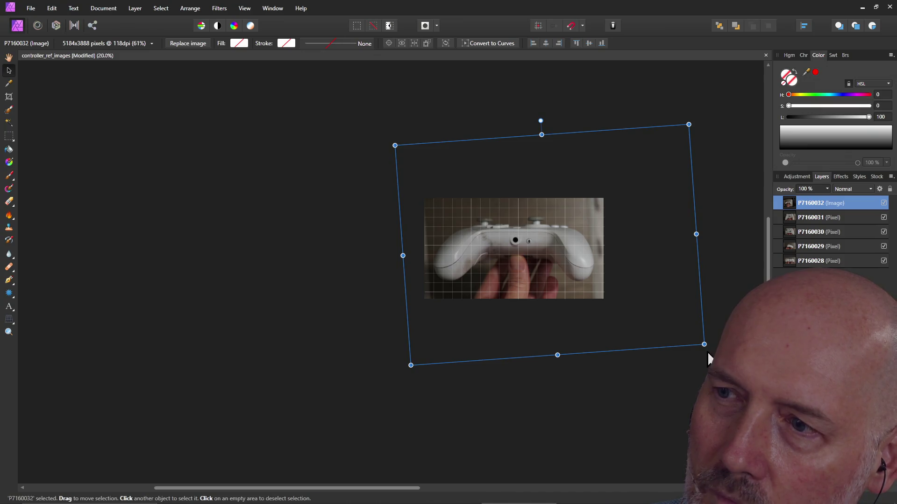
pyautogui.moveTo(708, 351); pyautogui.dragTo(703, 357)
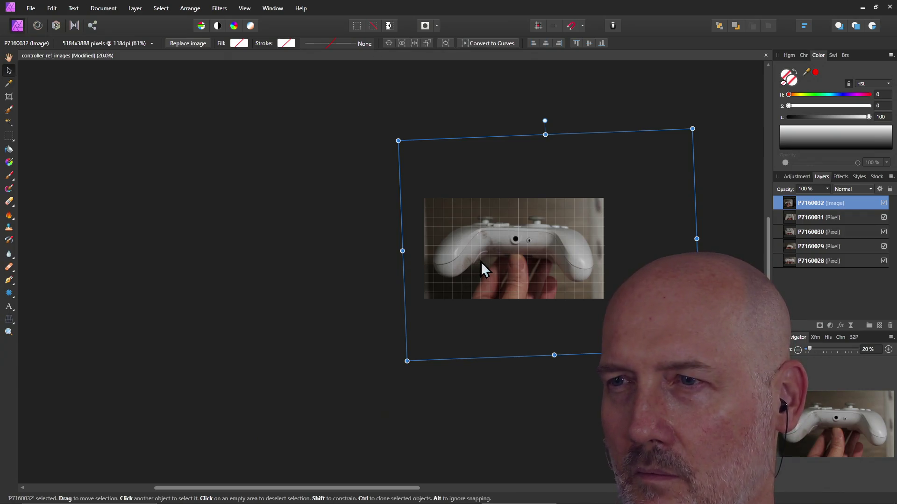
pyautogui.moveTo(481, 260); pyautogui.dragTo(481, 262)
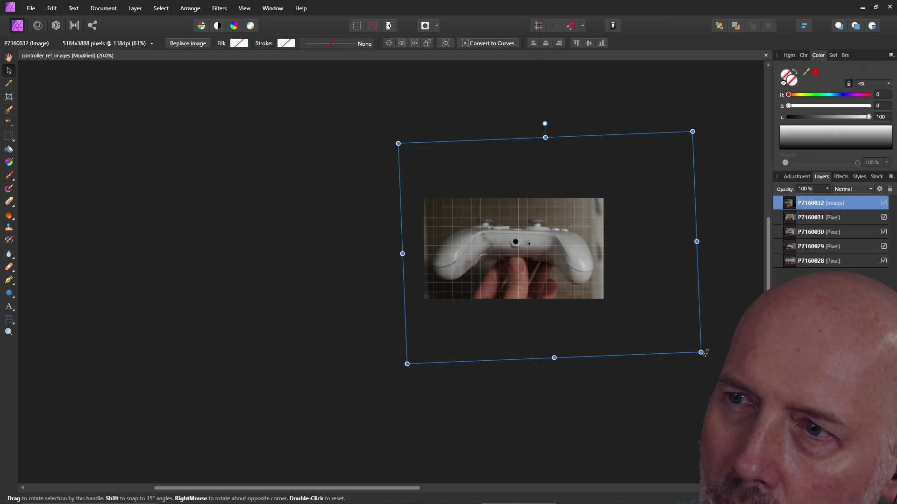
pyautogui.click(350, 296)
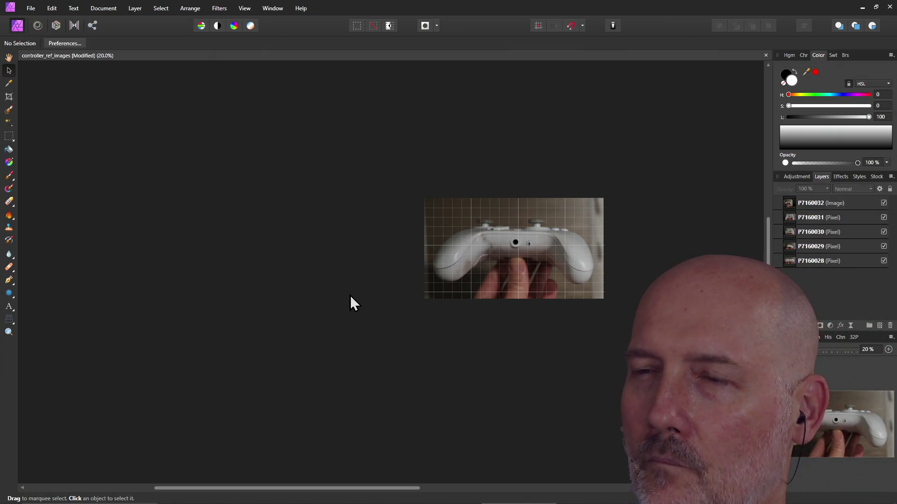
pyautogui.keyDown('ctrl'); pyautogui.scroll(2, 541, 307); pyautogui.keyUp('ctrl')
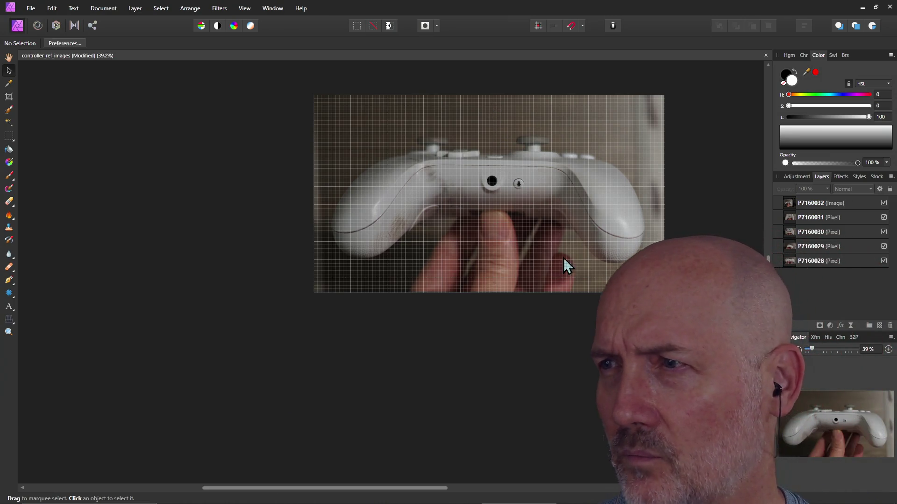
pyautogui.click(883, 203)
pyautogui.click(884, 218)
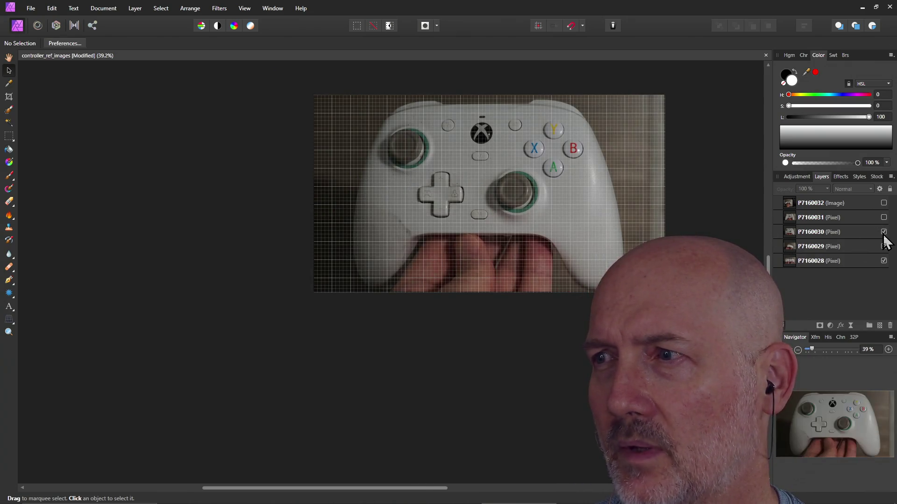
pyautogui.click(883, 233)
pyautogui.click(884, 247)
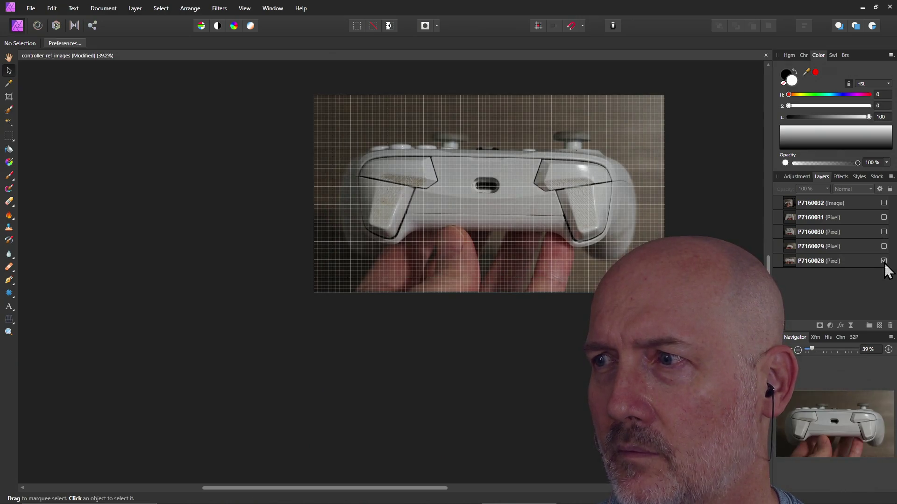
pyautogui.click(884, 261)
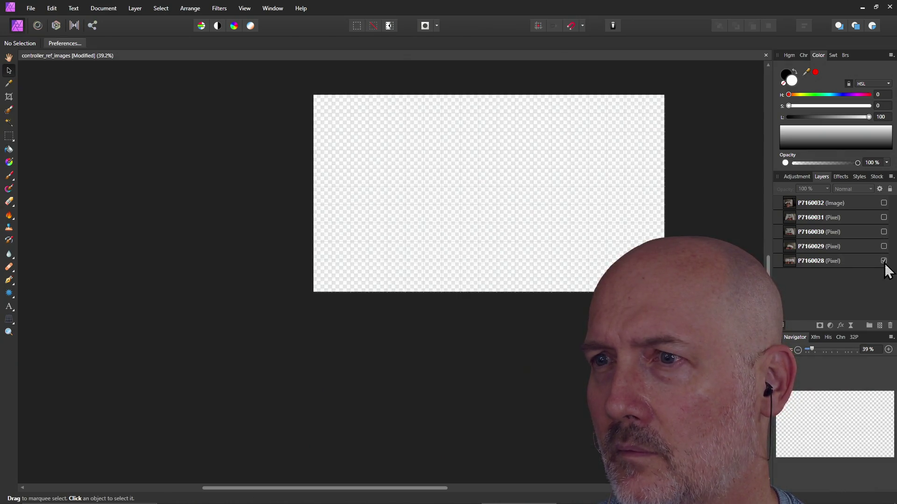
pyautogui.click(883, 261)
pyautogui.click(884, 247)
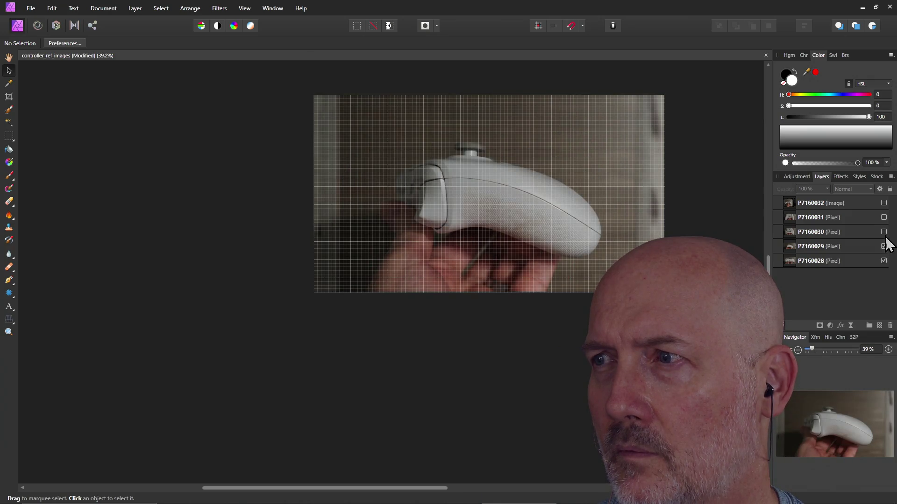
pyautogui.click(884, 233)
pyautogui.click(884, 218)
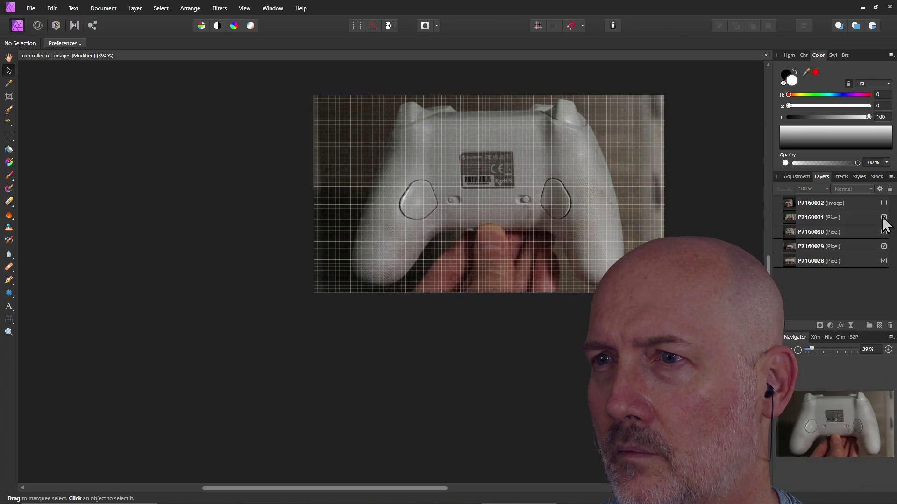
pyautogui.click(884, 204)
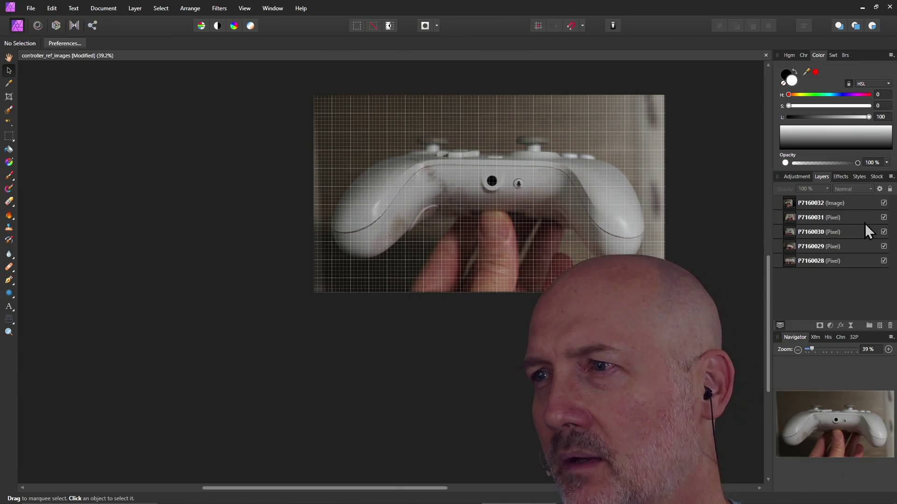
pyautogui.click(884, 203)
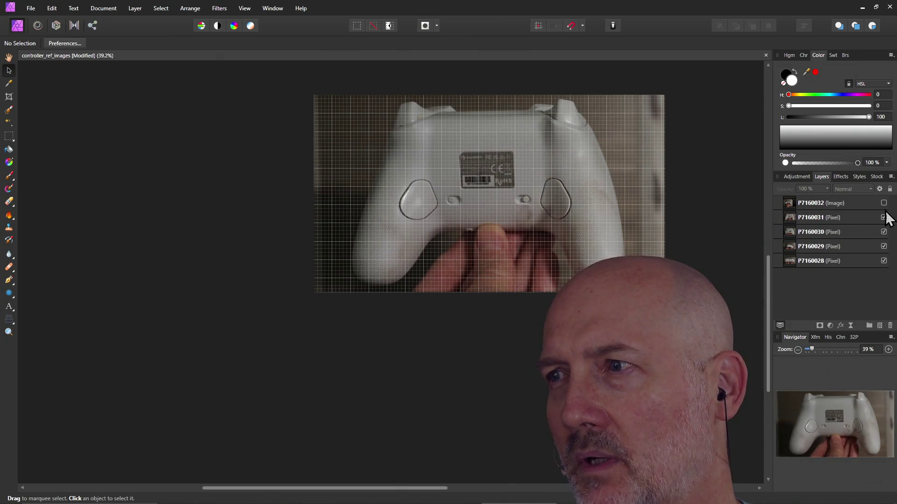
pyautogui.click(884, 218)
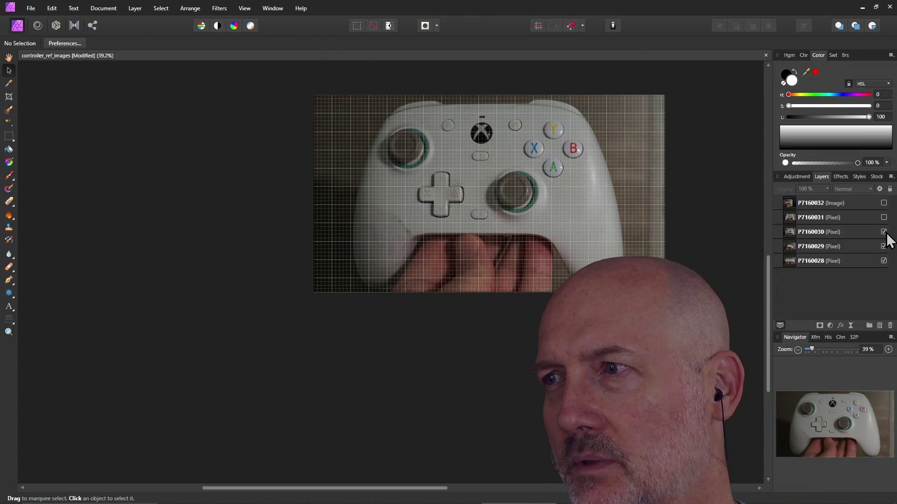
pyautogui.click(884, 232)
pyautogui.click(883, 247)
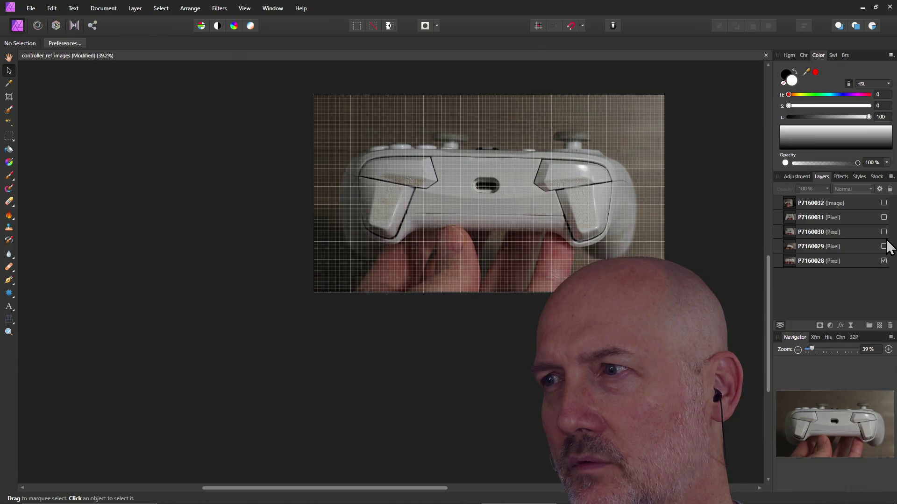
pyautogui.click(884, 246)
pyautogui.click(884, 232)
pyautogui.click(884, 217)
pyautogui.click(883, 202)
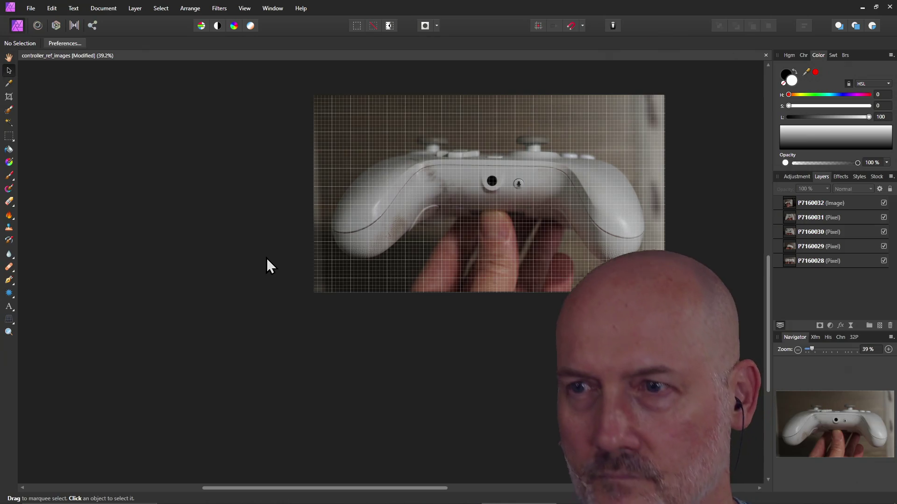
pyautogui.hotkey('ctrl', 's')
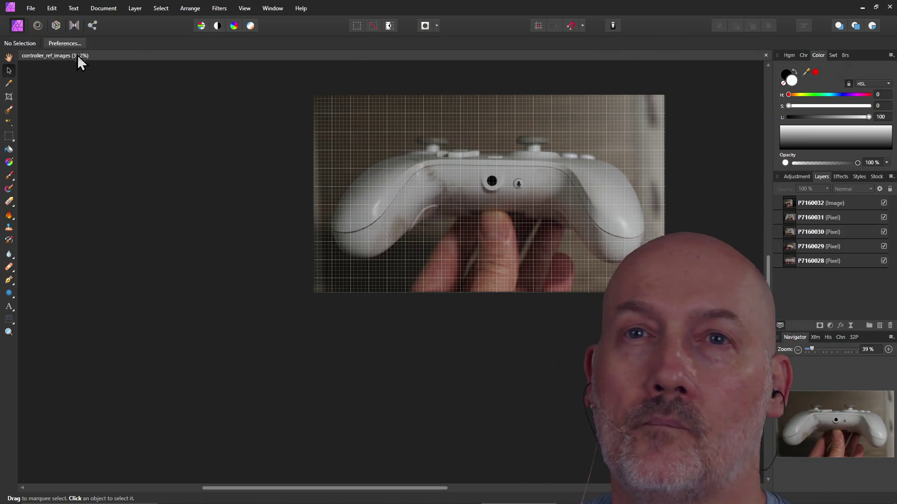
# Step: Export a PNG named controller_ref_images_back.png, then hide the P7160032 layer
pyautogui.click(35, 5)
pyautogui.click(77, 214)
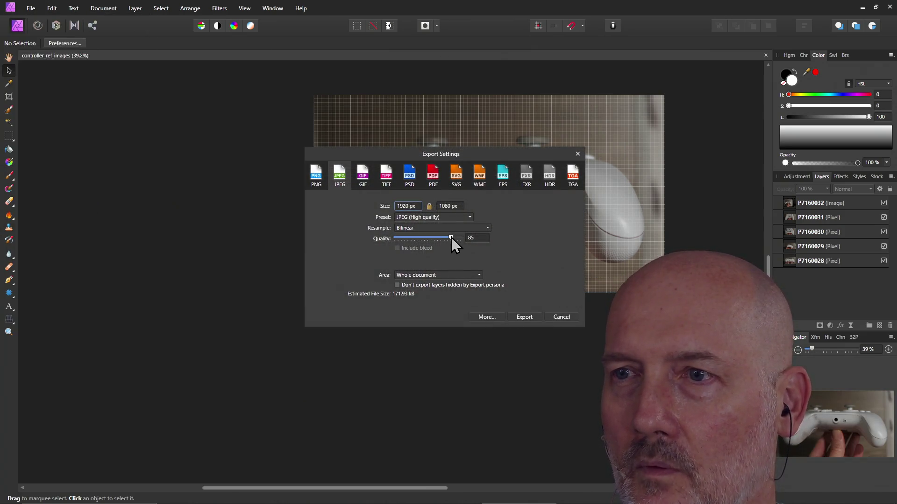
pyautogui.click(313, 178)
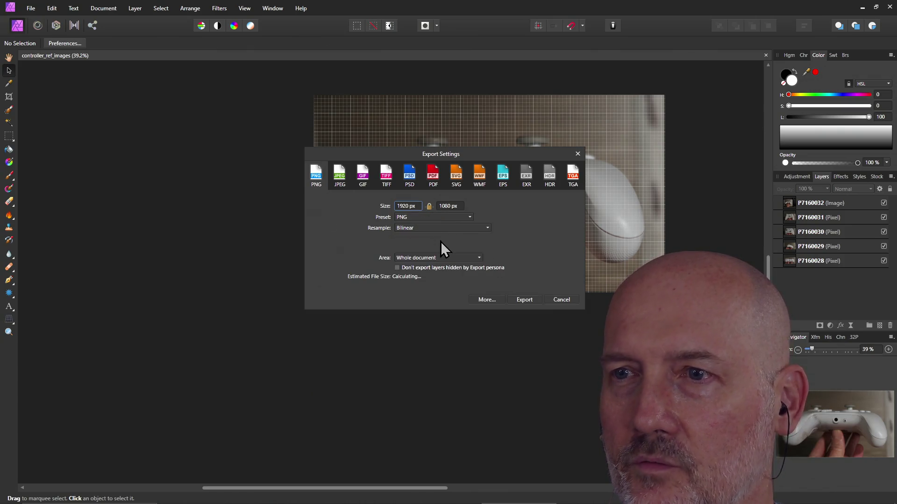
pyautogui.click(527, 300)
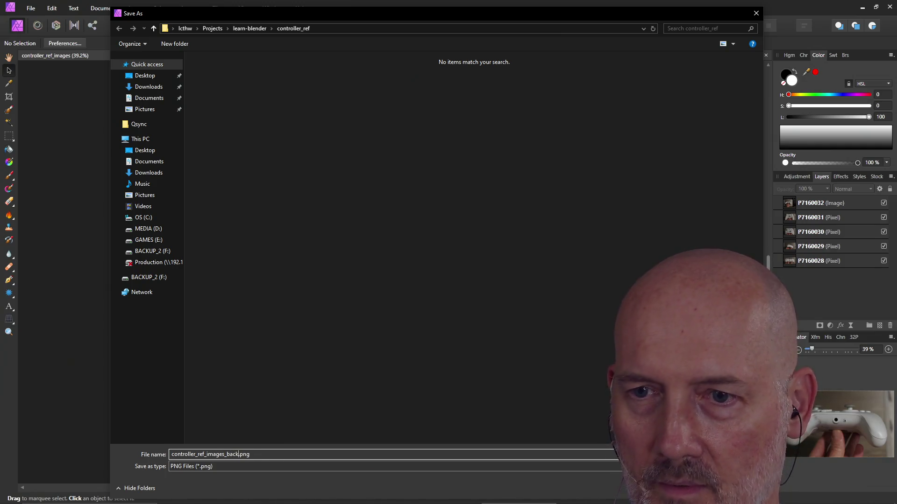
pyautogui.press('Return')
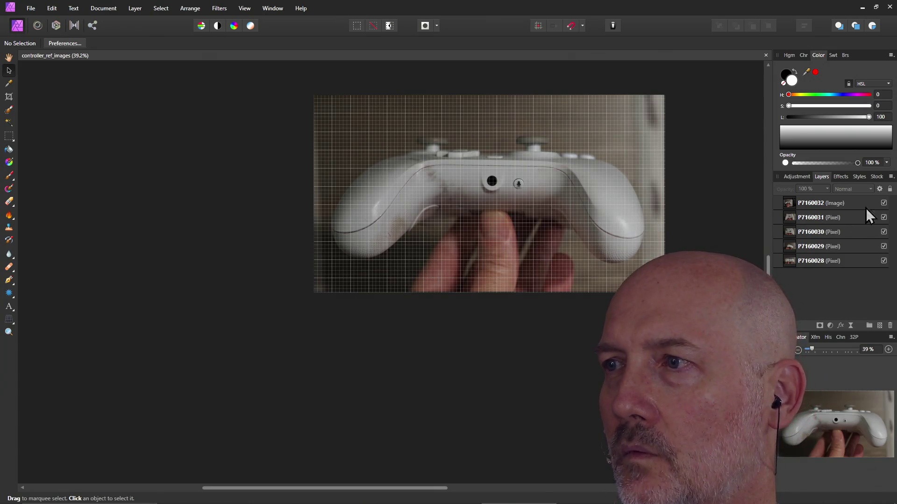
pyautogui.click(884, 203)
# Step: Export the current view as controller_ref_images_bottom.png
pyautogui.click(31, 8)
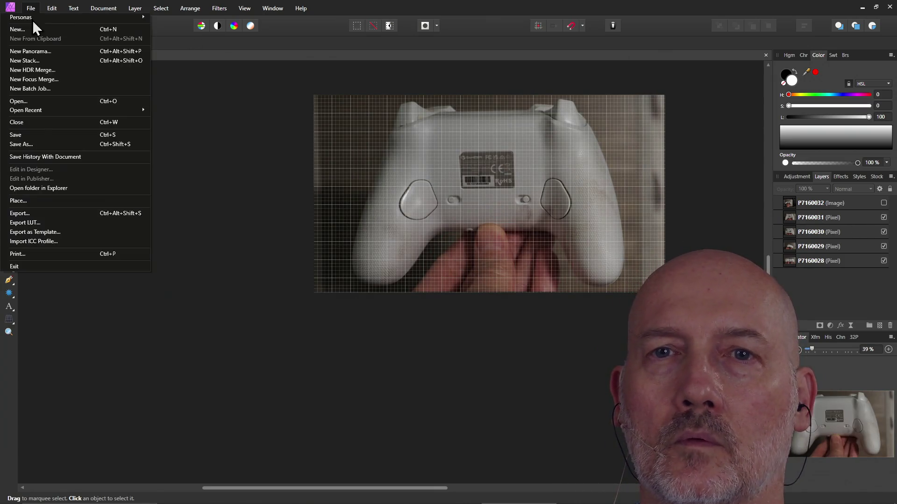
pyautogui.click(51, 212)
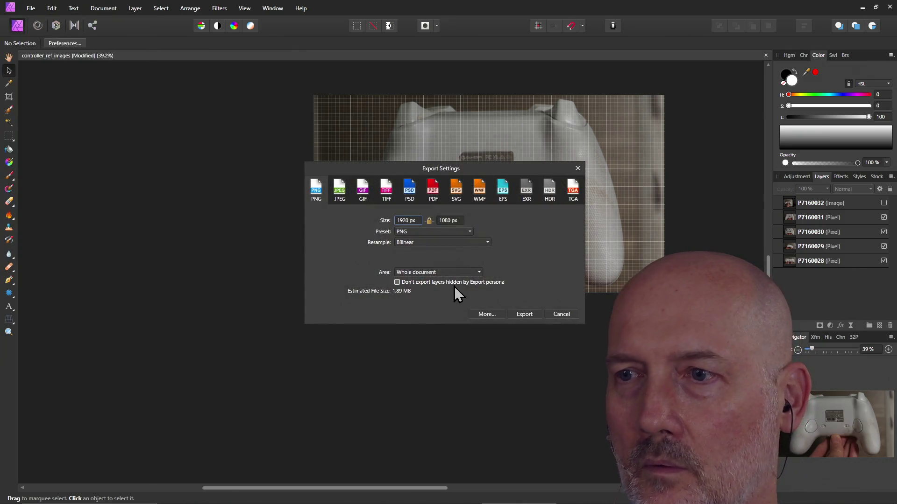
pyautogui.click(534, 313)
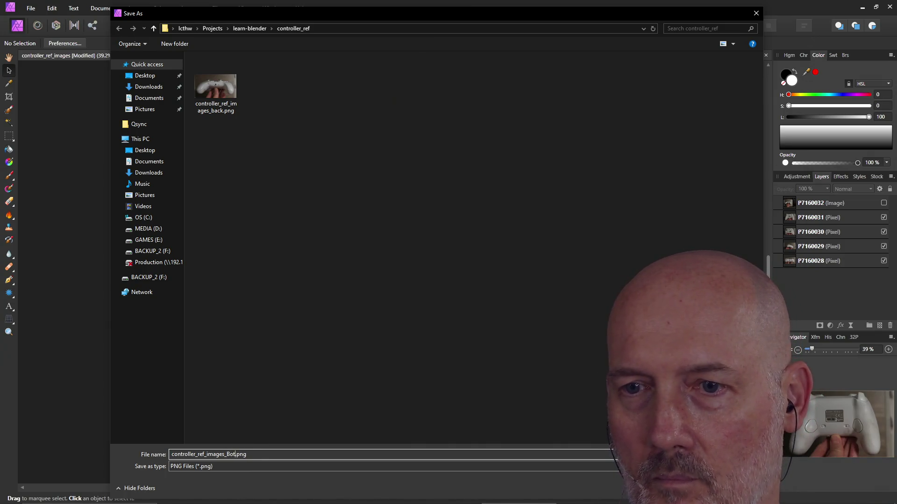
pyautogui.write('tom')
pyautogui.press('Return')
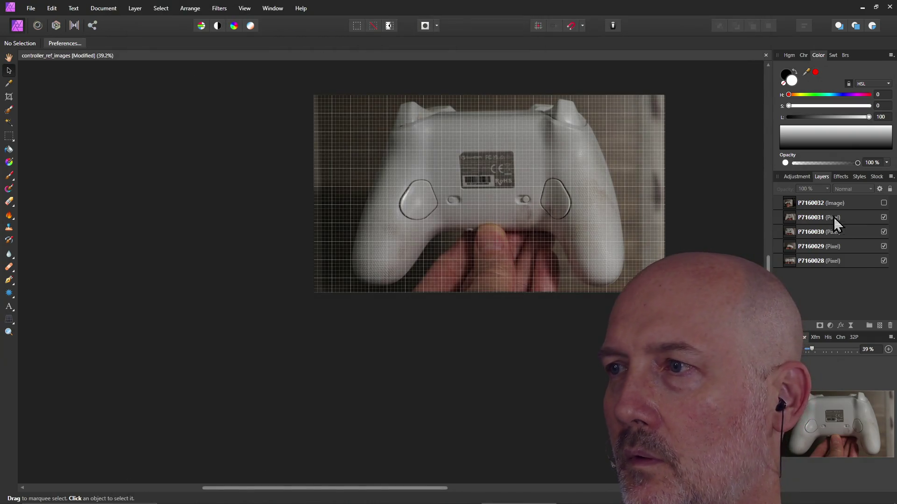
# Step: Hide layer P7160031 and export the view as controller_ref_images_top.png
pyautogui.click(883, 218)
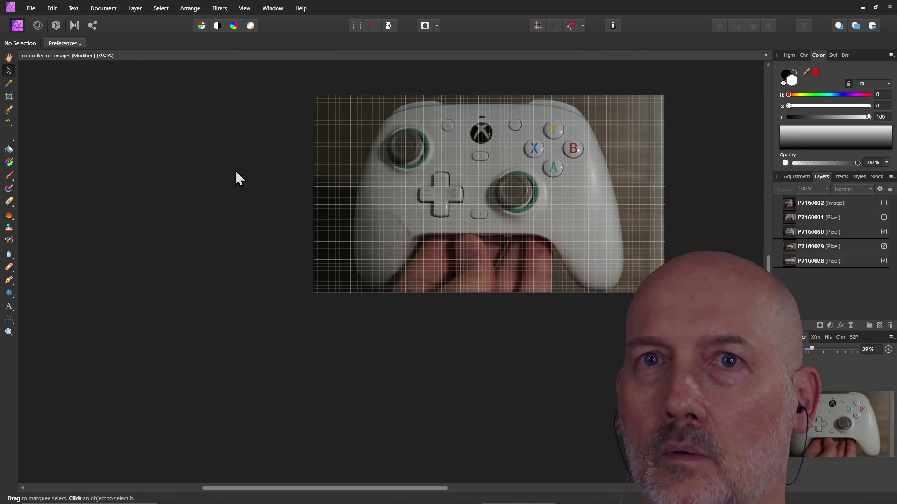
pyautogui.click(31, 8)
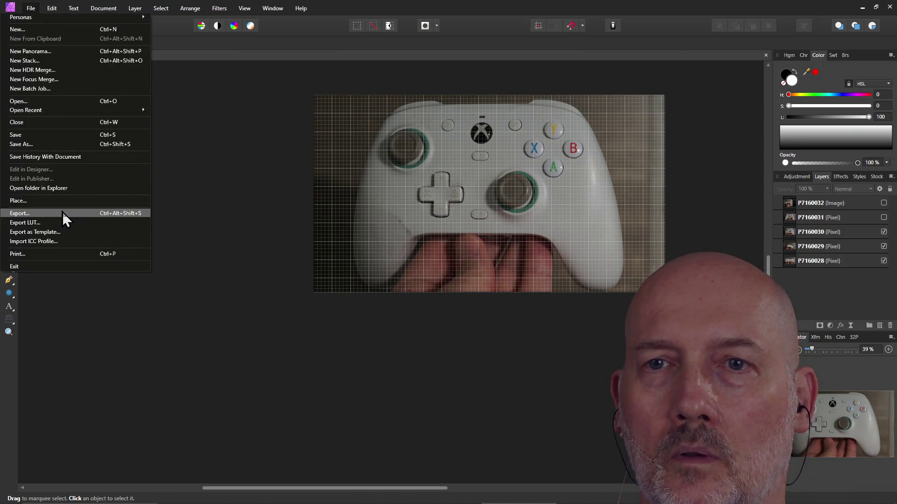
pyautogui.click(62, 212)
pyautogui.click(530, 316)
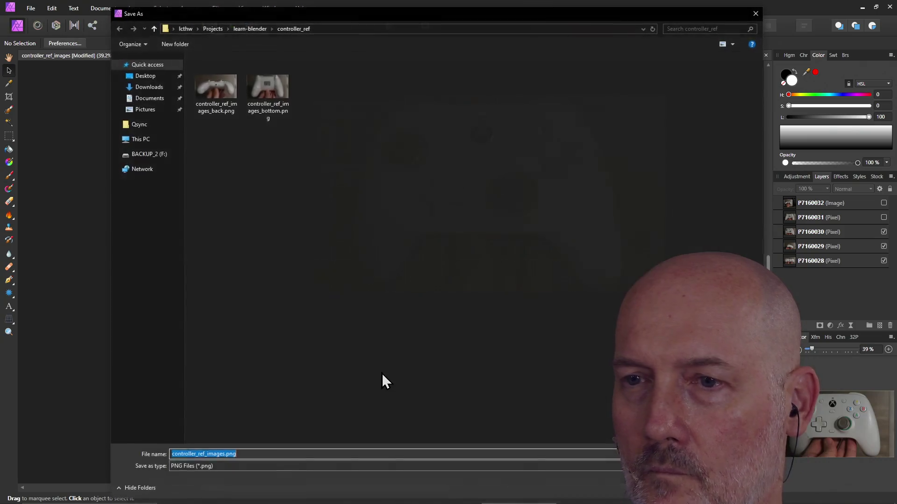
pyautogui.click(248, 454)
pyautogui.write('_top')
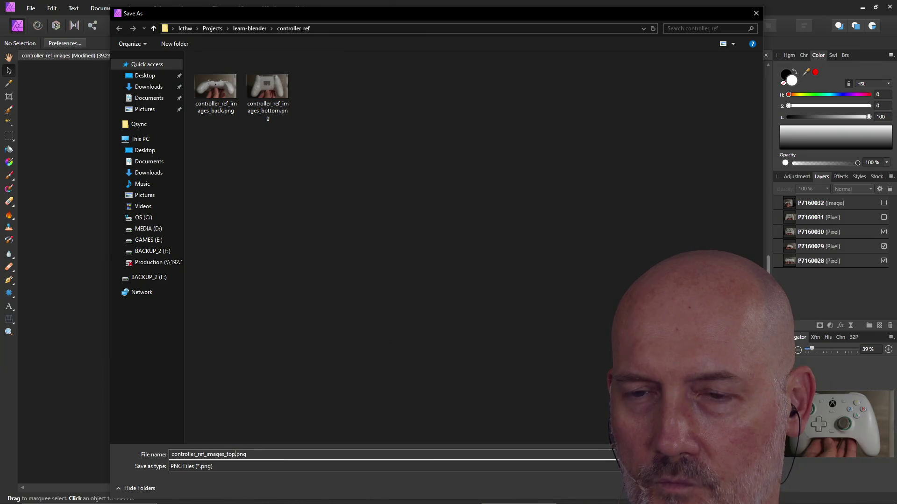
pyautogui.press('Return')
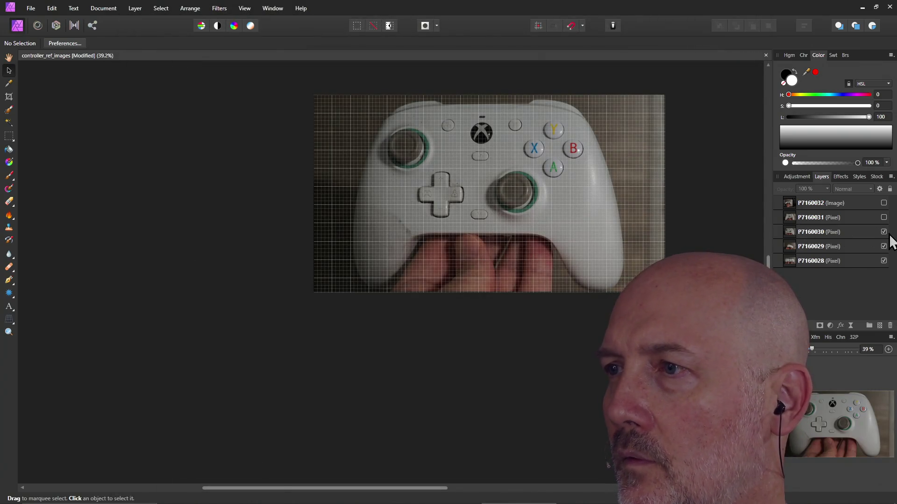
# Step: Hide layer P7160030 and export the side view as controller_ref_images_side.png
pyautogui.click(883, 232)
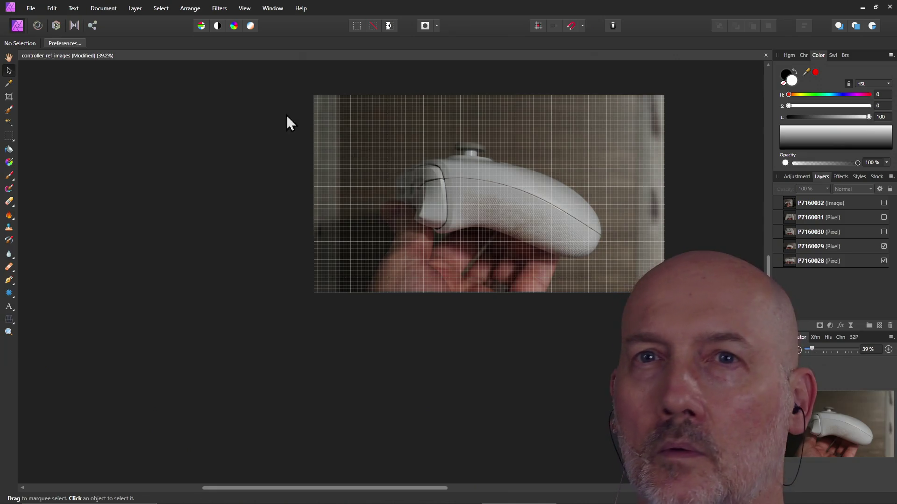
pyautogui.click(25, 8)
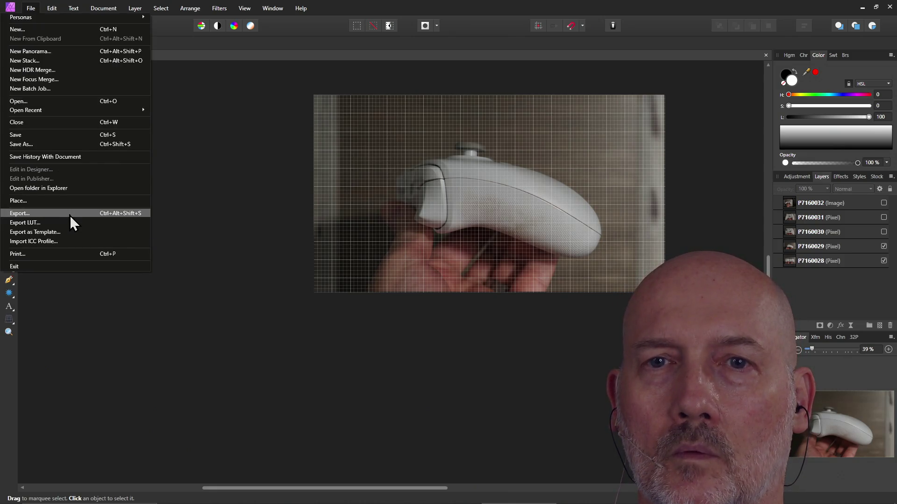
pyautogui.click(69, 215)
pyautogui.click(525, 314)
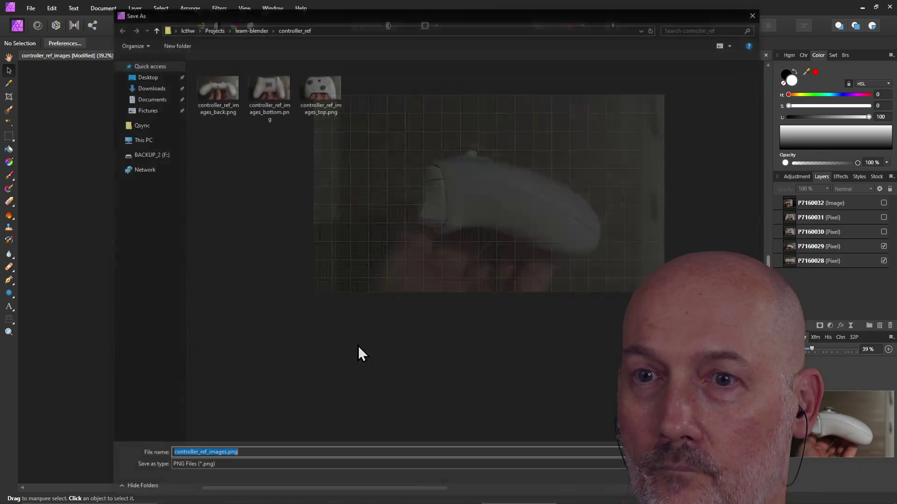
pyautogui.click(247, 455)
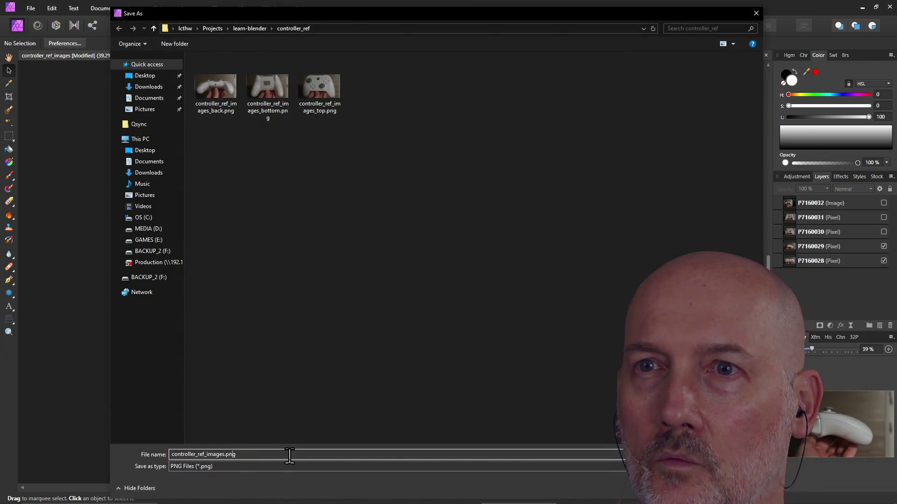
pyautogui.write('_side')
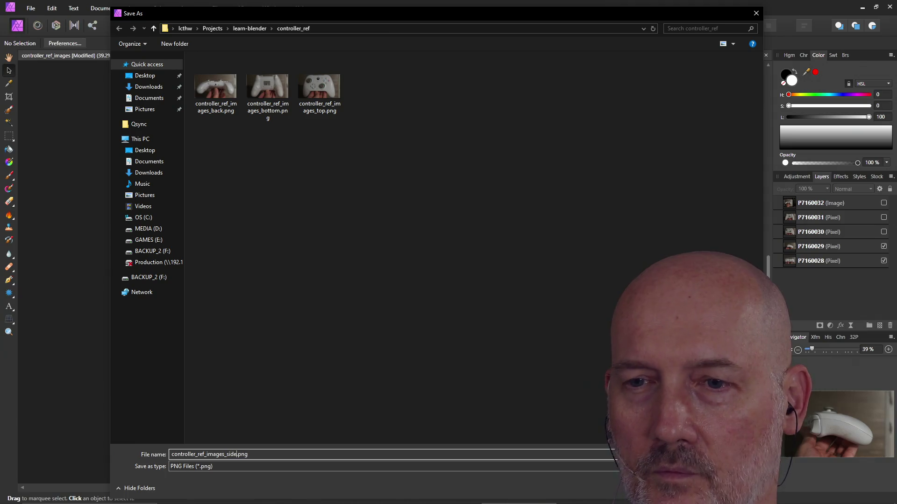
pyautogui.press('Return')
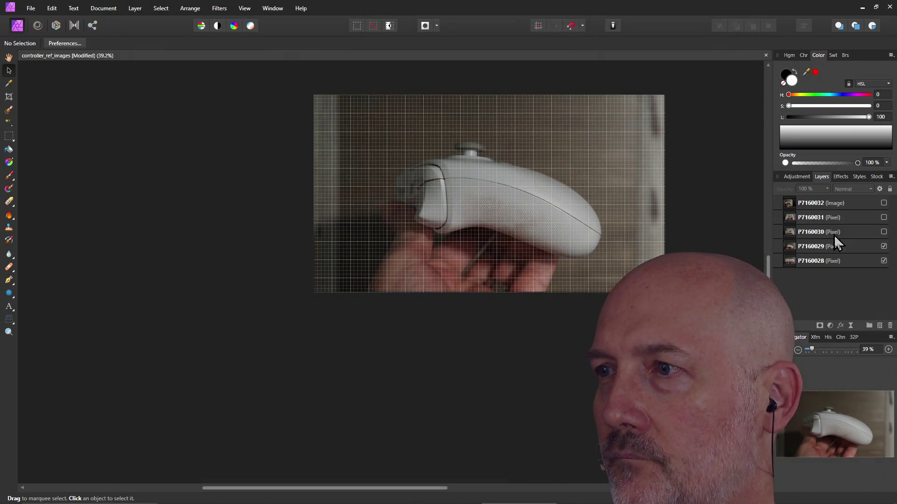
# Step: Hide the side photo layer and export the front view as controller_ref_images_front.png
pyautogui.click(883, 247)
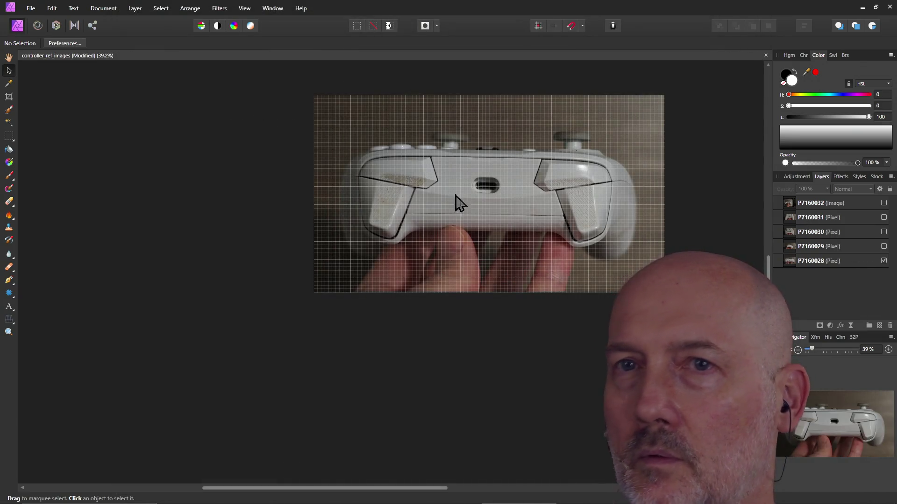
pyautogui.click(31, 9)
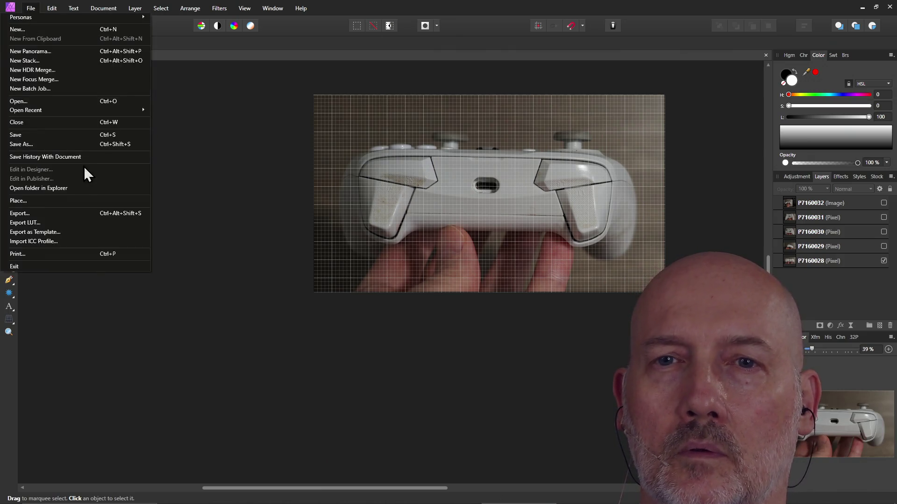
pyautogui.click(83, 211)
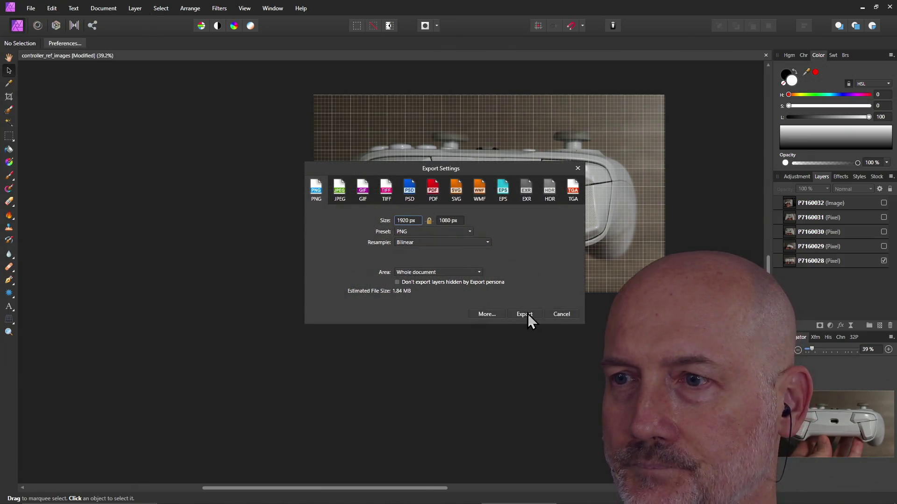
pyautogui.click(529, 316)
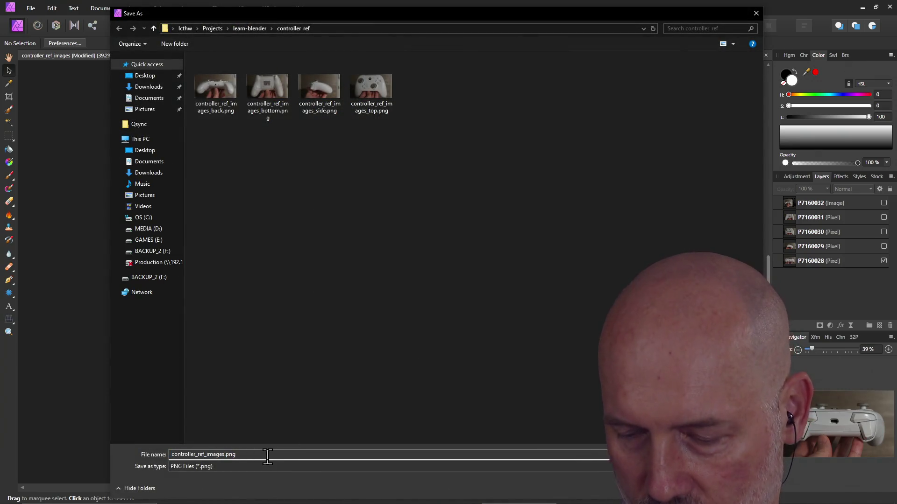
pyautogui.write('front')
pyautogui.press('Return')
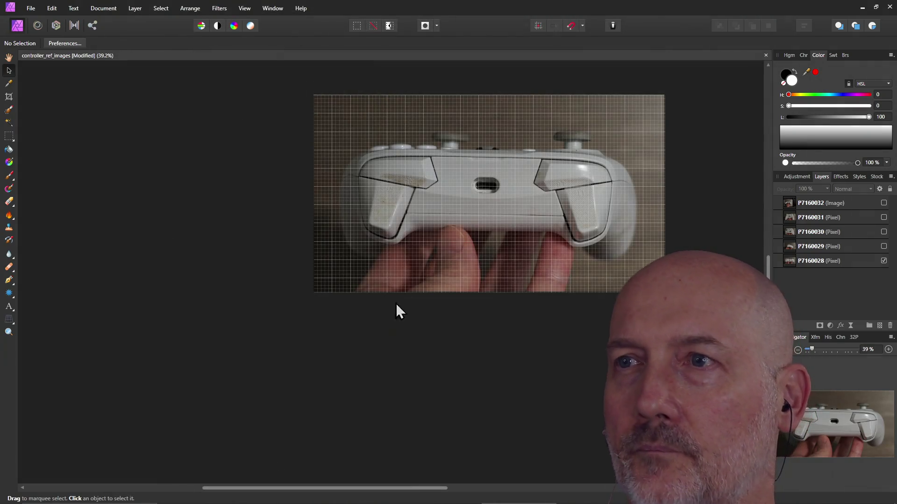
pyautogui.click(862, 8)
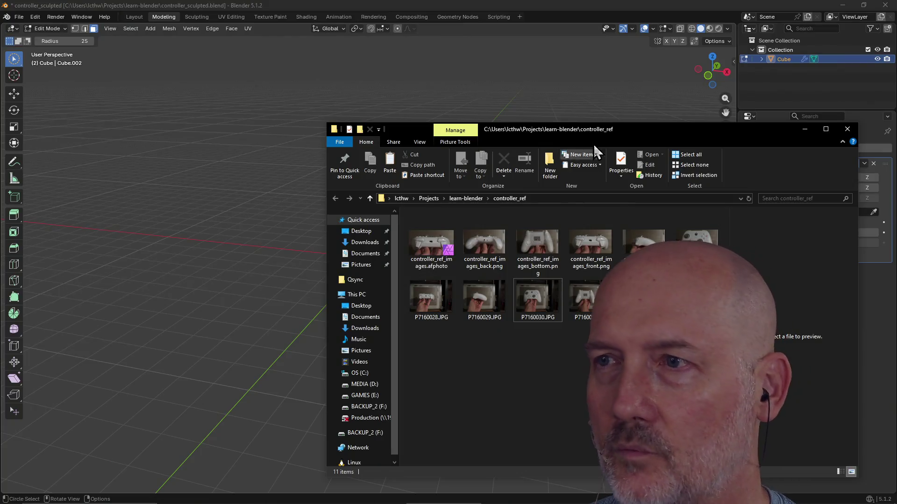
# Step: Move the controller_ref folder window up-left and preview the back, side and top reference images
pyautogui.moveTo(660, 130); pyautogui.dragTo(454, 110)
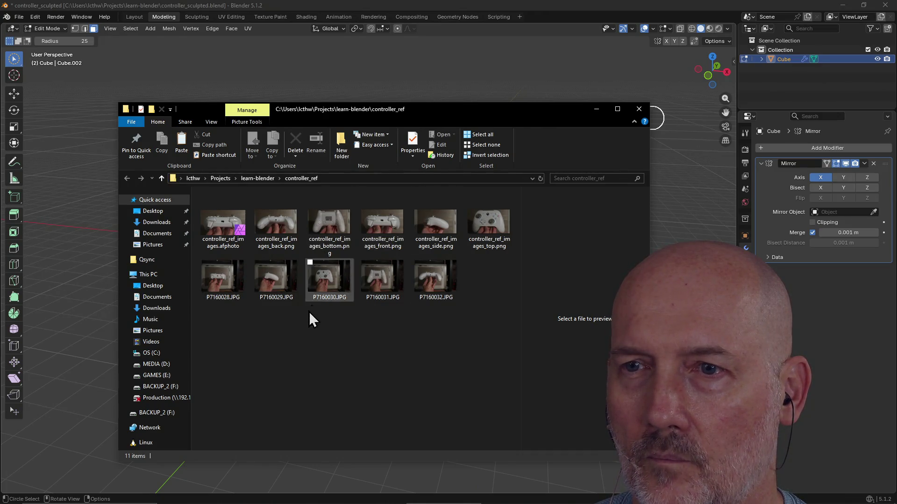
pyautogui.click(275, 224)
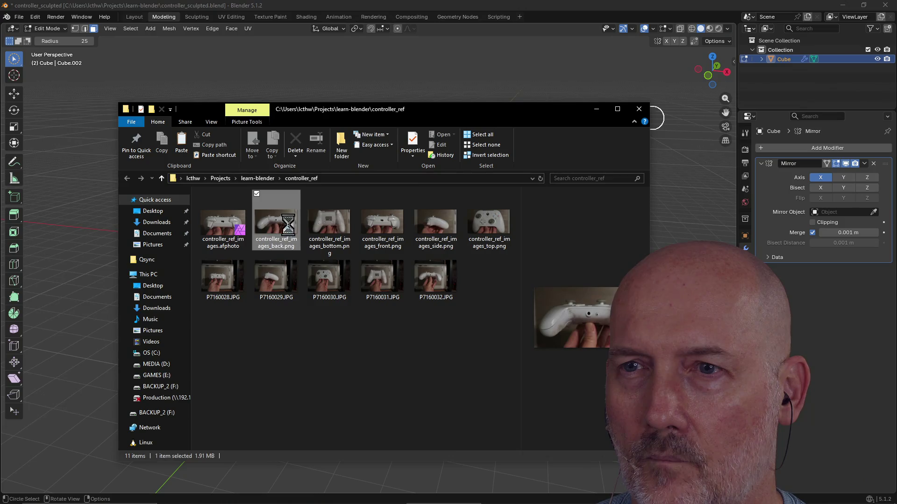
pyautogui.click(327, 223)
pyautogui.click(376, 219)
pyautogui.click(436, 224)
pyautogui.click(503, 223)
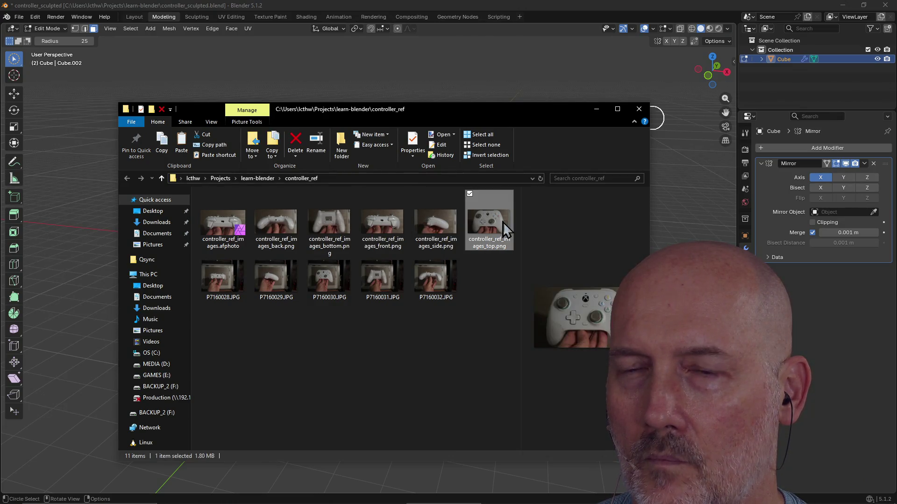
pyautogui.click(296, 349)
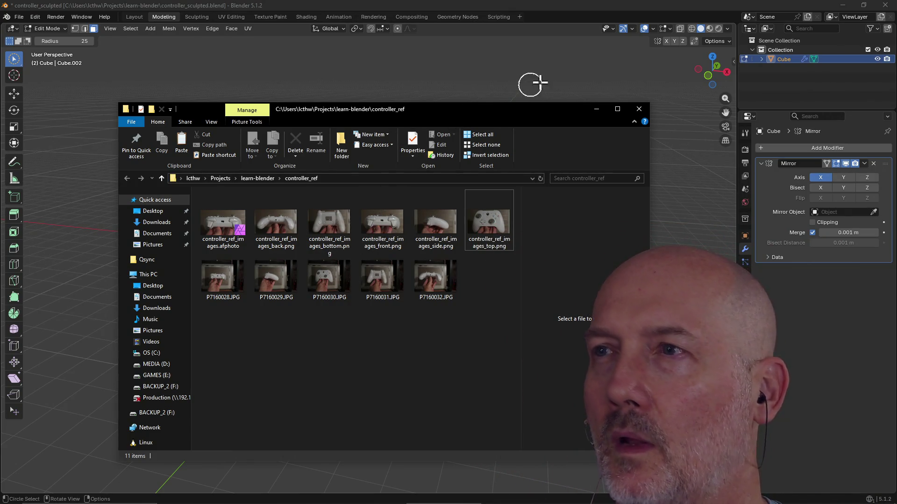
# Step: Place the folder window at lower left beside the cube and try dropping side.png into Blender
pyautogui.click(522, 90)
pyautogui.hotkey('alt', 'Tab')
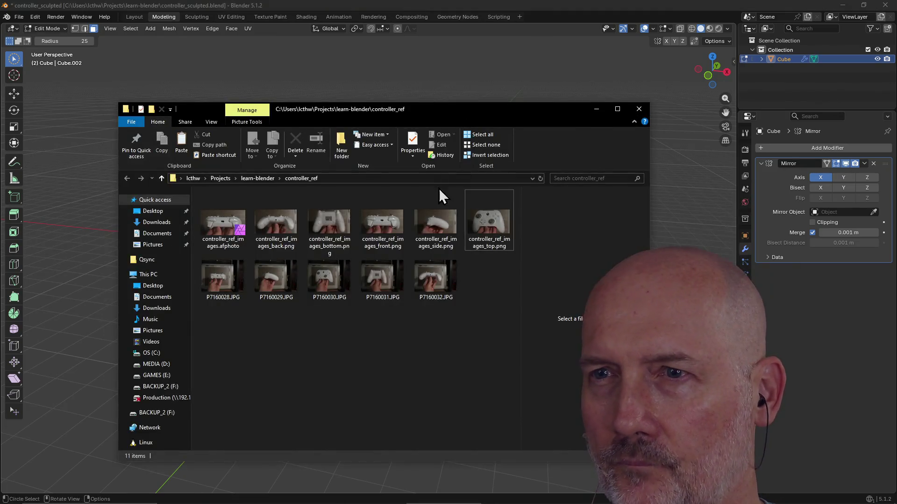
pyautogui.moveTo(458, 114)
pyautogui.mouseDown()
pyautogui.moveTo(582, 164)
pyautogui.moveTo(626, 164)
pyautogui.moveTo(509, 200)
pyautogui.moveTo(401, 279)
pyautogui.mouseUp()
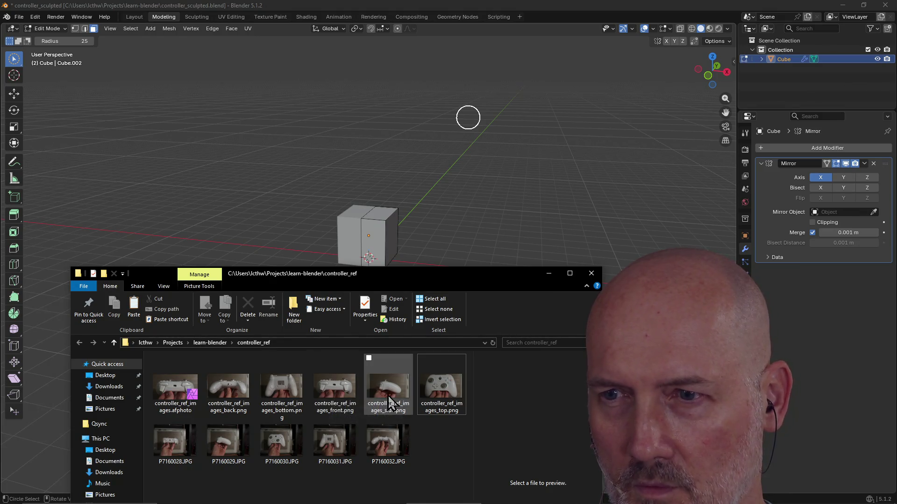
pyautogui.moveTo(389, 403)
pyautogui.mouseDown()
pyautogui.moveTo(458, 250)
pyautogui.moveTo(465, 199)
pyautogui.mouseUp()
# Step: Switch to the Layout workspace in Object Mode and drop side.png in as an image empty
pyautogui.click(465, 242)
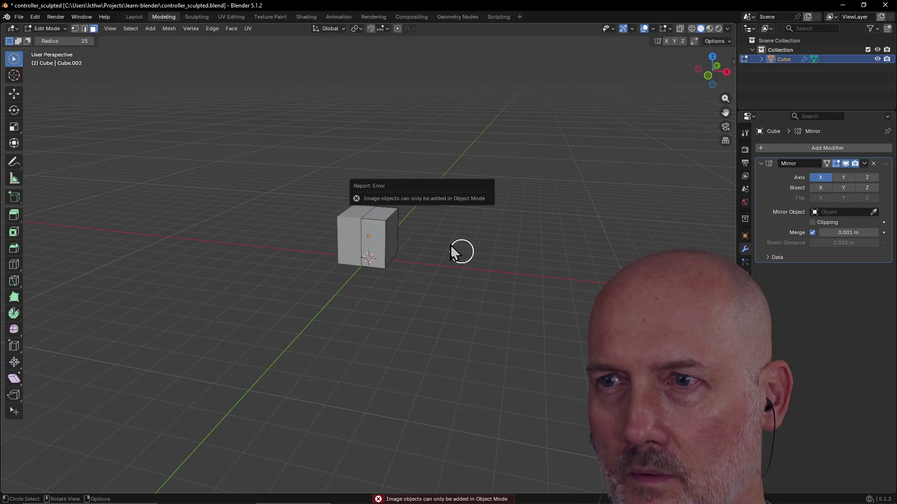
pyautogui.click(137, 18)
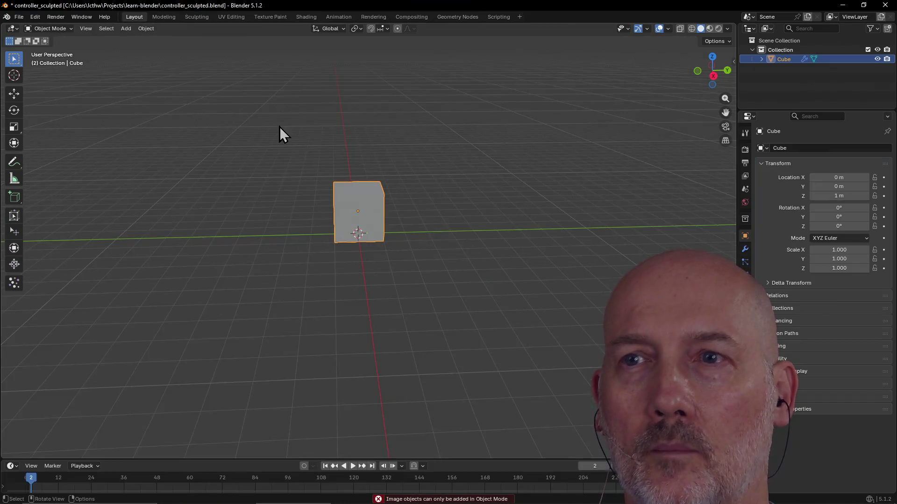
pyautogui.hotkey('alt', 'Tab')
pyautogui.moveTo(386, 390)
pyautogui.mouseDown()
pyautogui.moveTo(447, 252)
pyautogui.moveTo(456, 203)
pyautogui.mouseUp()
# Step: Add top.png and back.png as image empties, then close Explorer and orbit to view them
pyautogui.hotkey('alt', 'Tab')
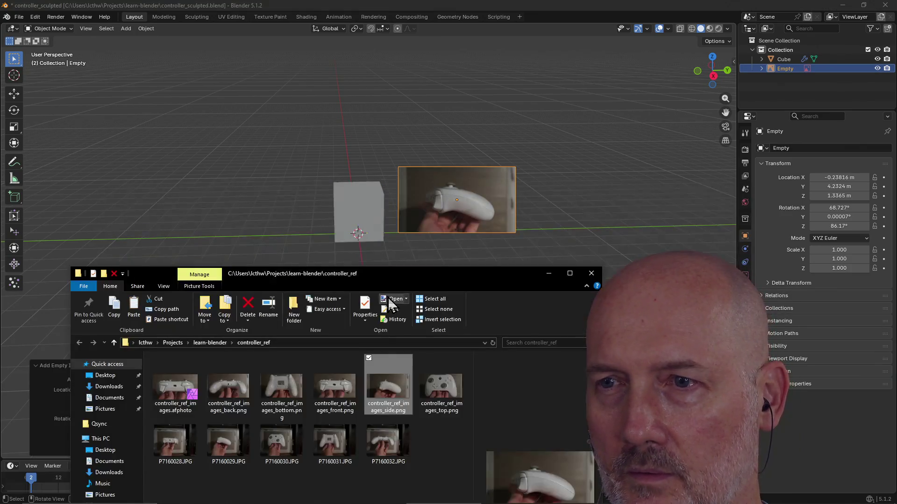
pyautogui.moveTo(442, 397)
pyautogui.mouseDown()
pyautogui.moveTo(397, 350)
pyautogui.moveTo(294, 145)
pyautogui.mouseUp()
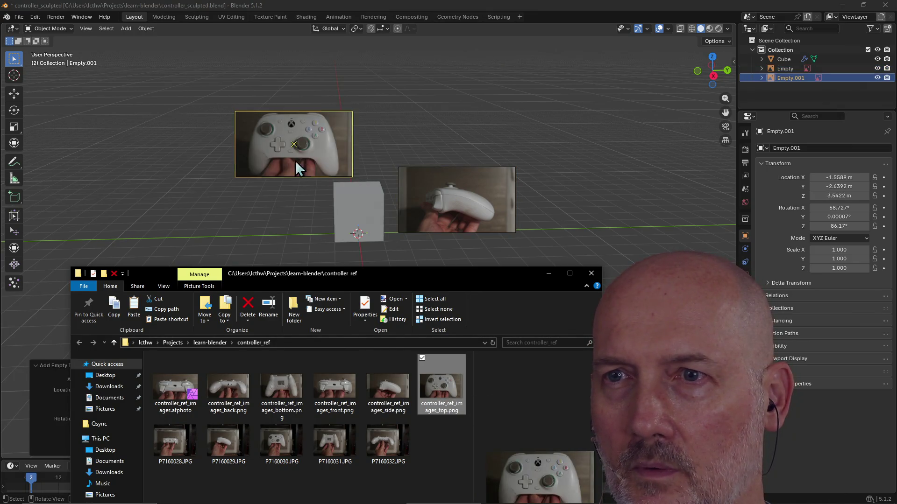
pyautogui.hotkey('alt', 'Tab')
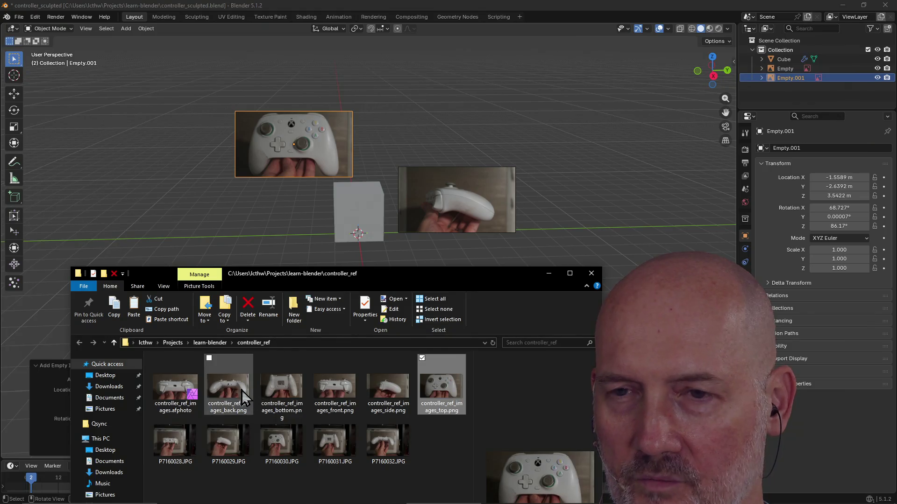
pyautogui.click(218, 392)
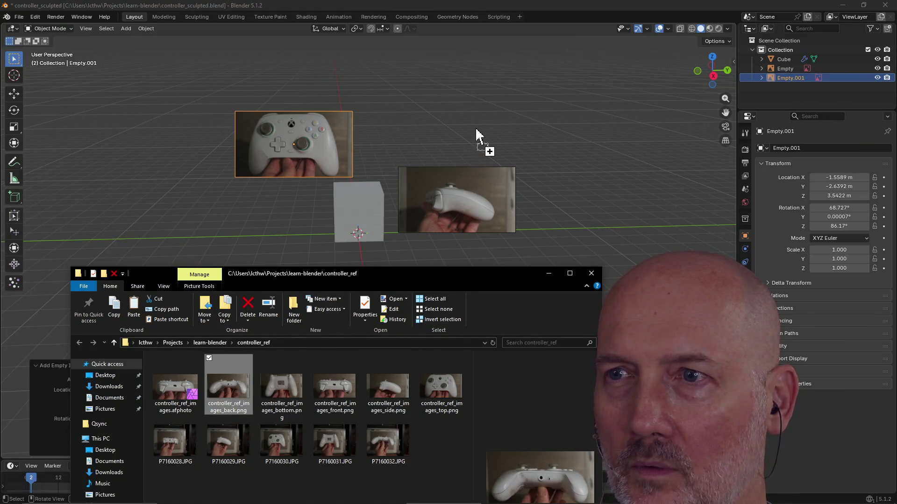
pyautogui.moveTo(475, 127); pyautogui.dragTo(476, 134)
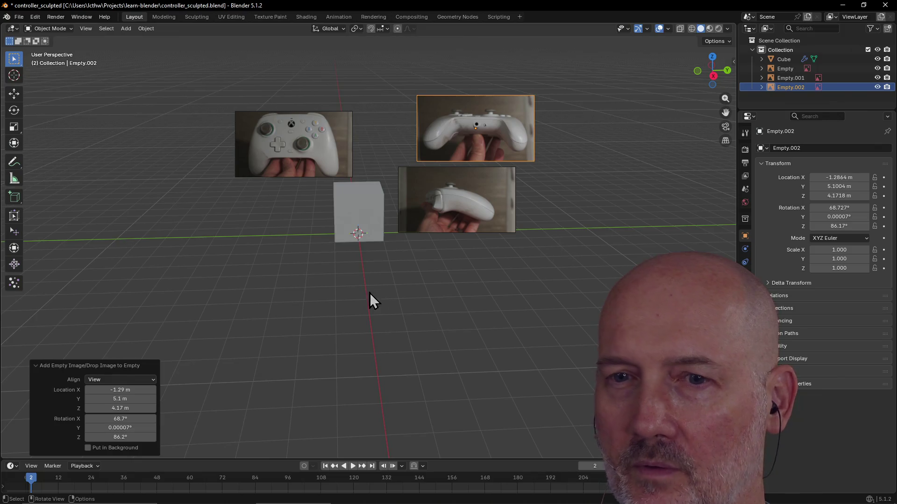
pyautogui.hotkey('alt', 'Tab')
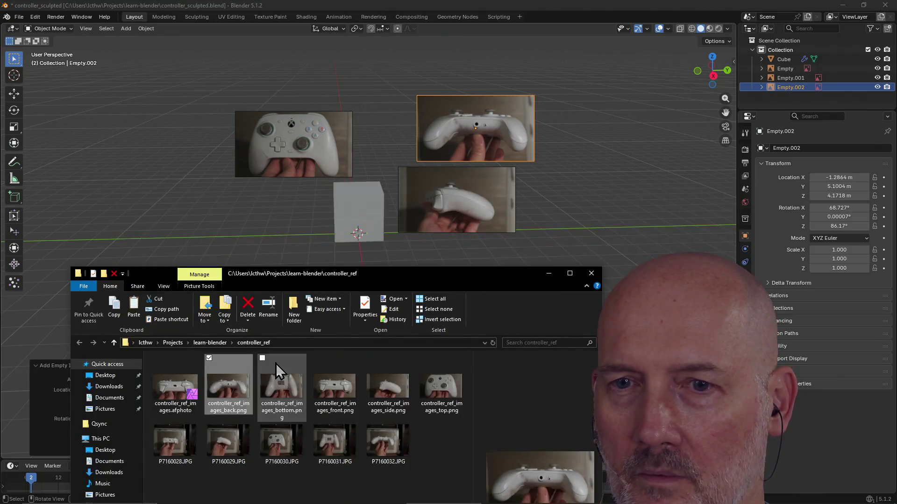
pyautogui.click(589, 276)
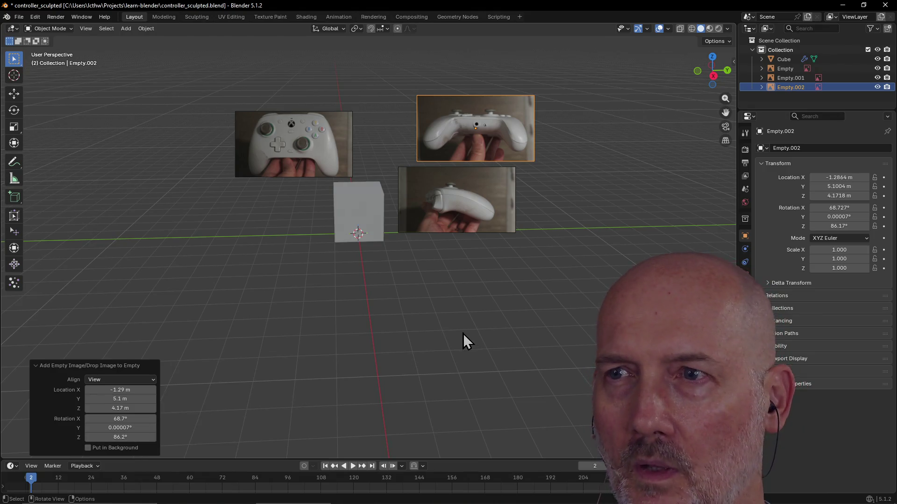
pyautogui.moveTo(505, 272)
pyautogui.mouseDown(button='middle')
pyautogui.moveTo(413, 284)
pyautogui.moveTo(401, 276)
pyautogui.moveTo(451, 248)
pyautogui.moveTo(465, 264)
pyautogui.moveTo(404, 292)
pyautogui.moveTo(386, 279)
pyautogui.mouseUp(button='middle')
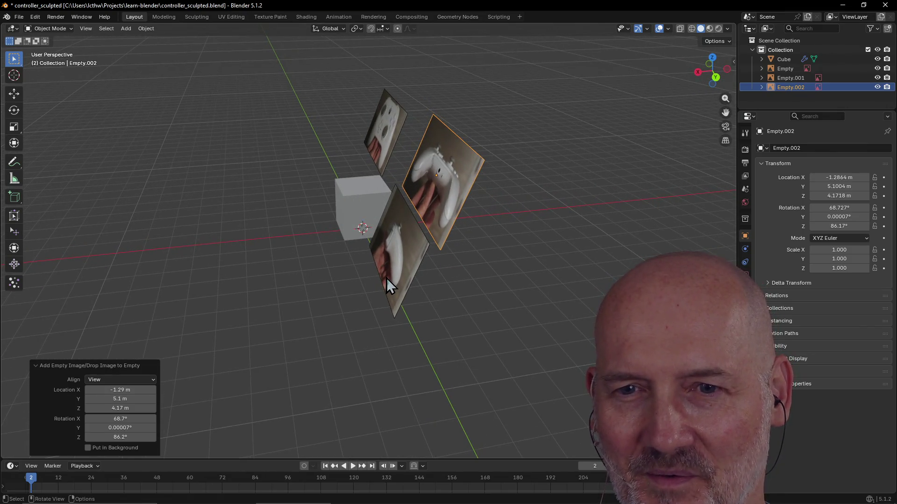
# Step: Set the back image empty's X and Y location to 0 m, then undo all three empties
pyautogui.click(146, 391)
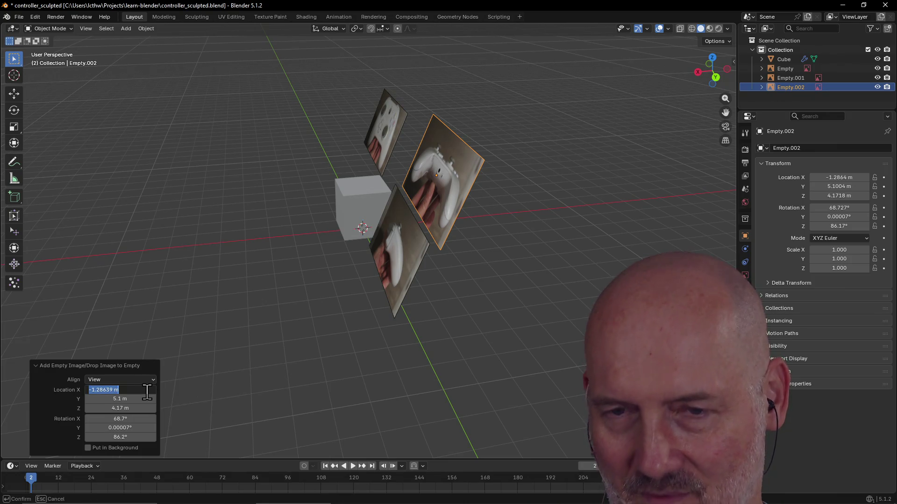
pyautogui.write('0')
pyautogui.press('Return')
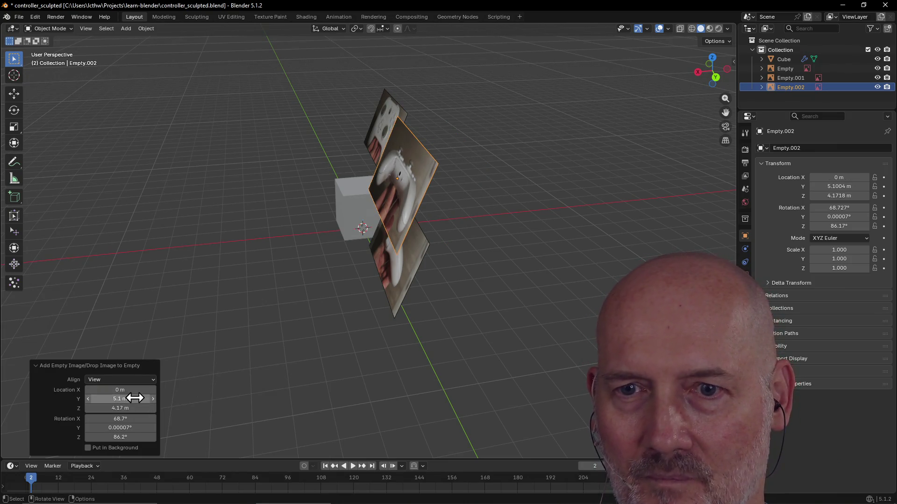
pyautogui.click(134, 398)
pyautogui.write('0')
pyautogui.press('Return')
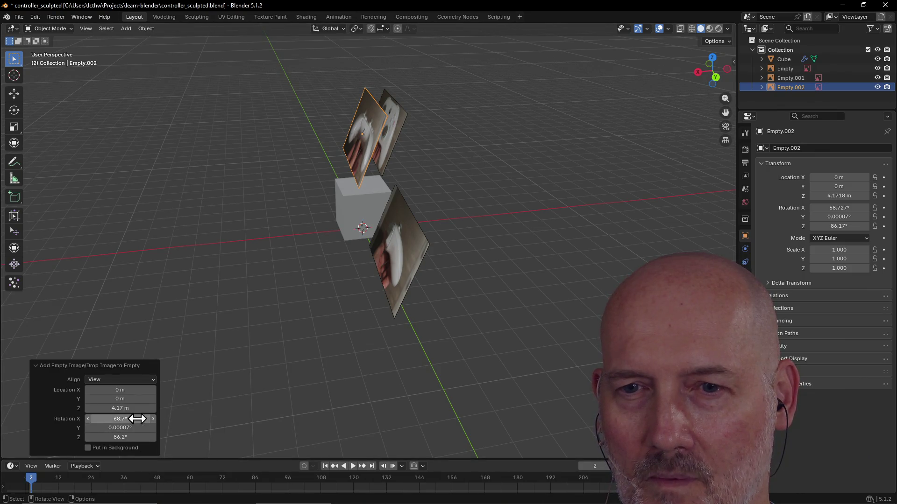
pyautogui.hotkey('ctrl', 'z')
pyautogui.hotkey('ctrl', 'z')
pyautogui.hotkey('ctrl', 'z')
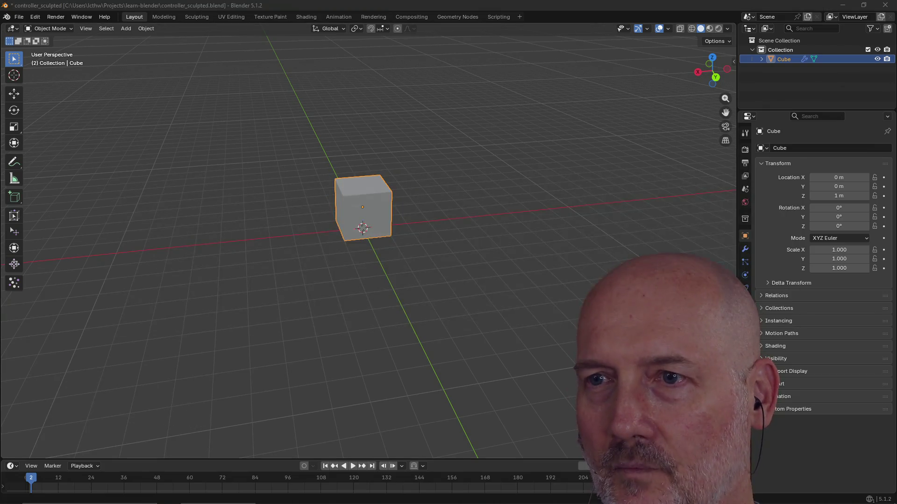
# Step: Run 'start .' in PowerShell to reopen the controller_ref folder in Explorer
pyautogui.hotkey('alt', 'Tab')
pyautogui.press('Tab')
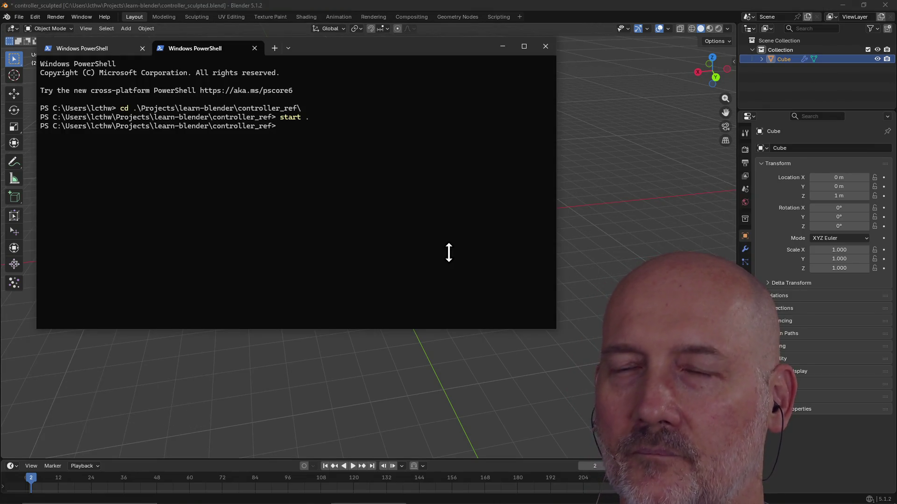
pyautogui.write('start .')
pyautogui.press('Return')
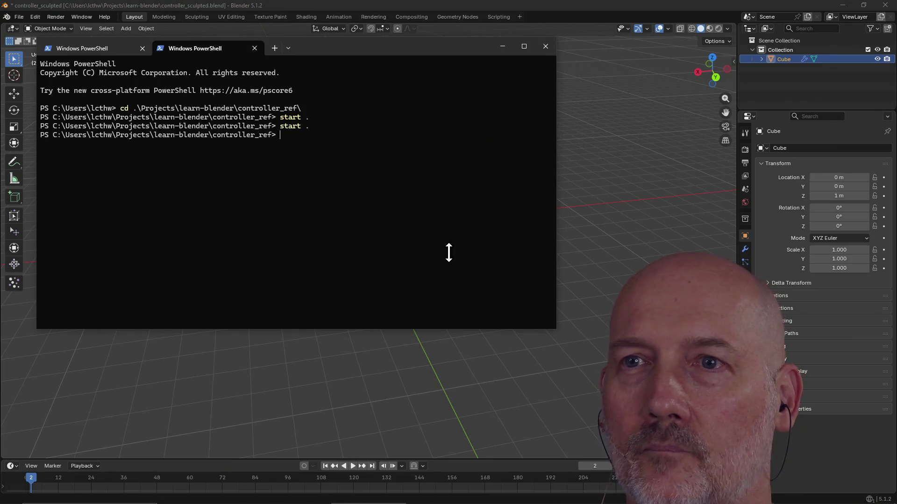
# Step: Move the folder window down to uncover the cube and select controller_ref_images_bottom.png
pyautogui.click(460, 2)
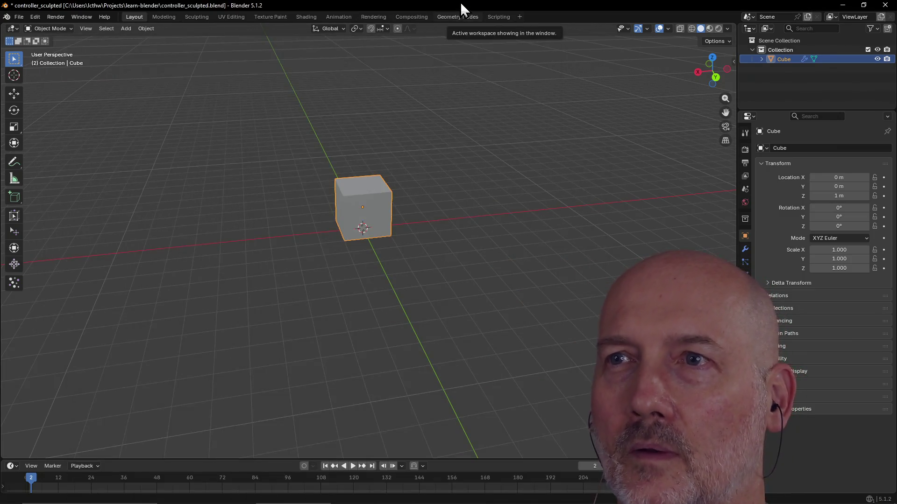
pyautogui.hotkey('alt', 'Tab')
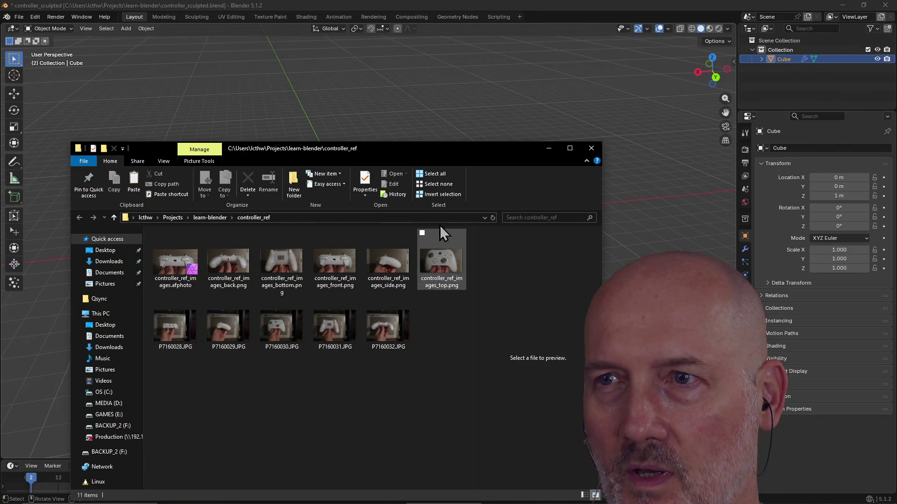
pyautogui.moveTo(424, 155)
pyautogui.mouseDown()
pyautogui.moveTo(421, 247)
pyautogui.moveTo(410, 286)
pyautogui.mouseUp()
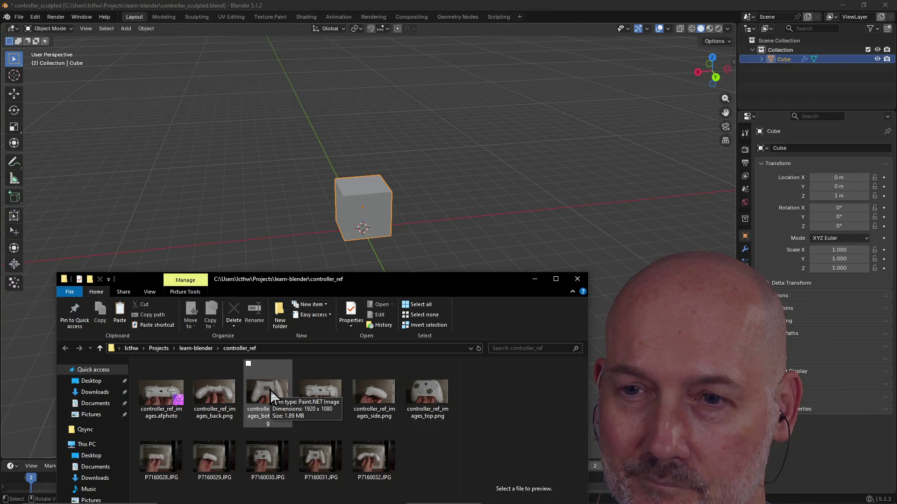
pyautogui.click(270, 389)
# Step: Add controller_ref_images_bottom.png as an image empty and switch to Front orthographic view
pyautogui.moveTo(244, 393)
pyautogui.mouseDown()
pyautogui.moveTo(268, 401)
pyautogui.moveTo(467, 197)
pyautogui.mouseUp()
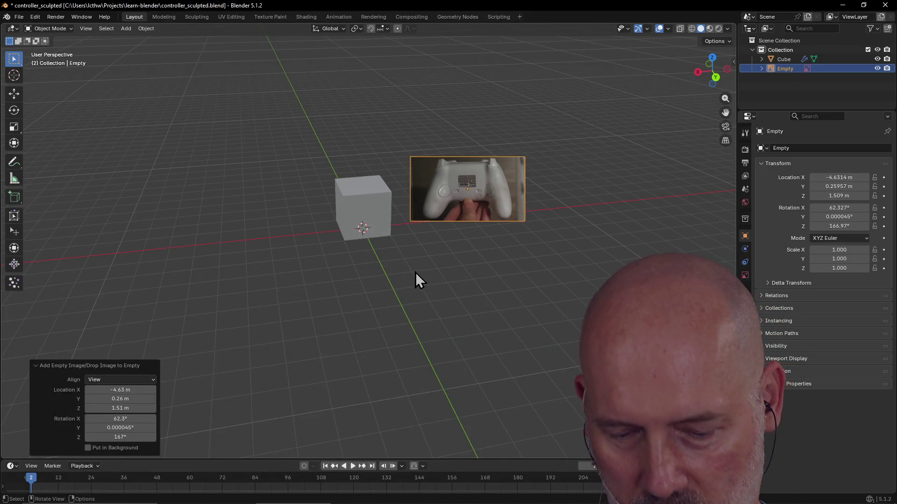
pyautogui.press('`')
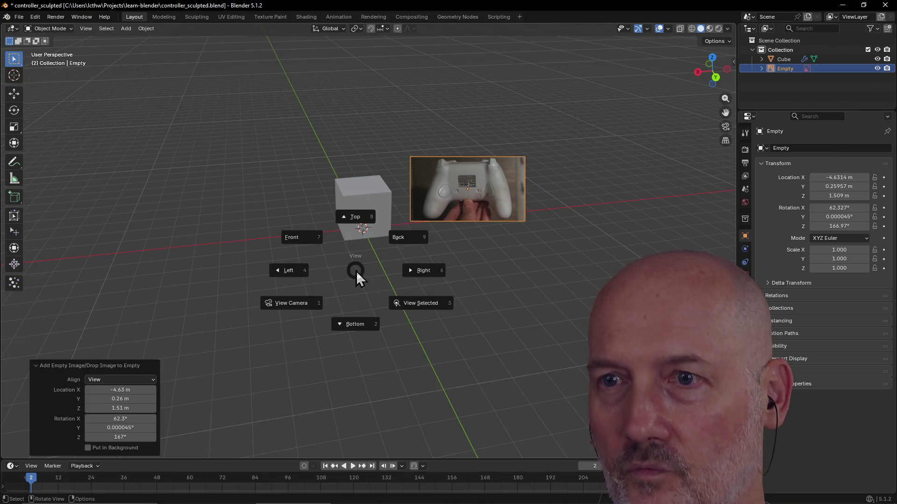
pyautogui.click(308, 239)
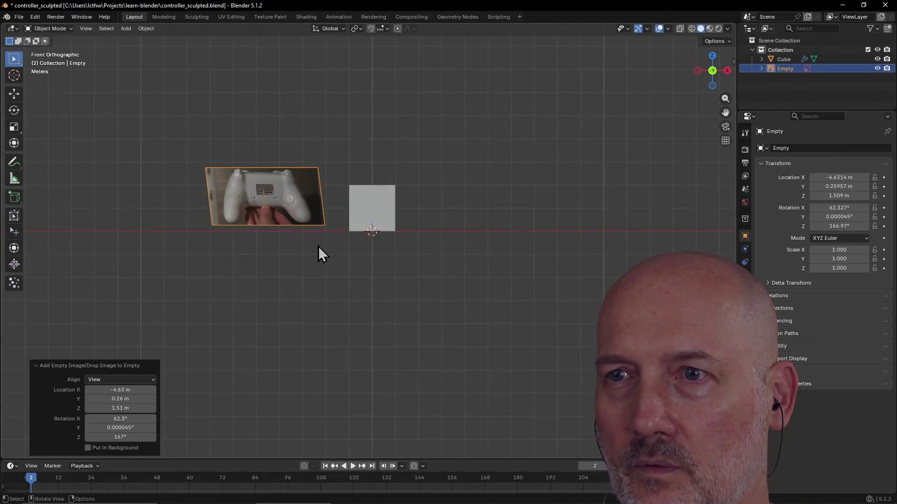
pyautogui.scroll(2, 377, 220)
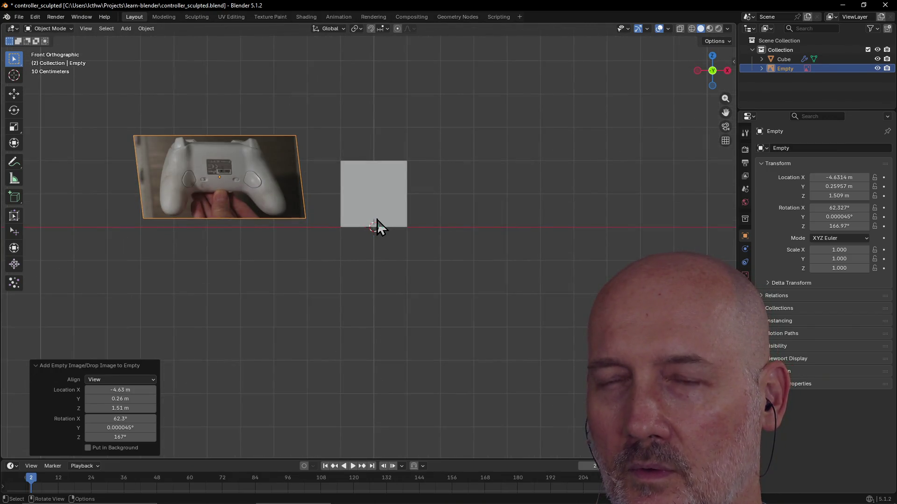
# Step: Switch to Bottom orthographic view and shift the image to about -0.17 m X
pyautogui.press('`')
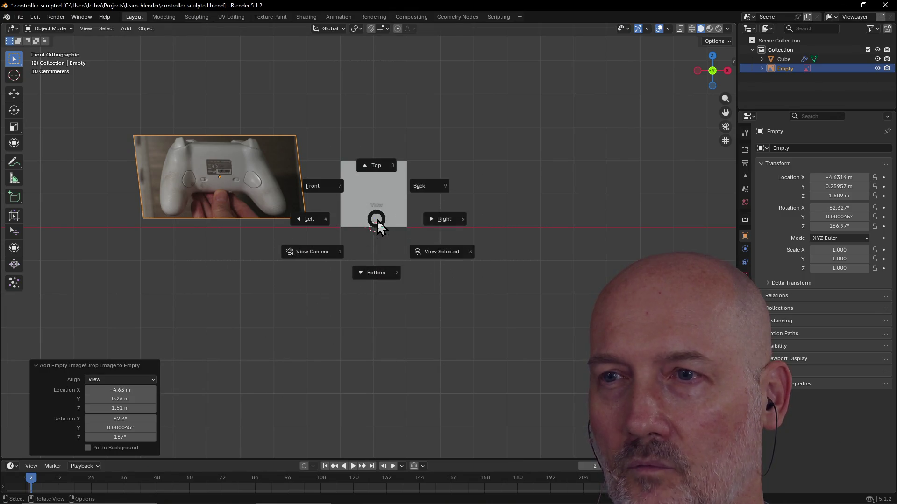
pyautogui.click(372, 274)
pyautogui.scroll(1, 370, 257)
pyautogui.scroll(-2, 370, 256)
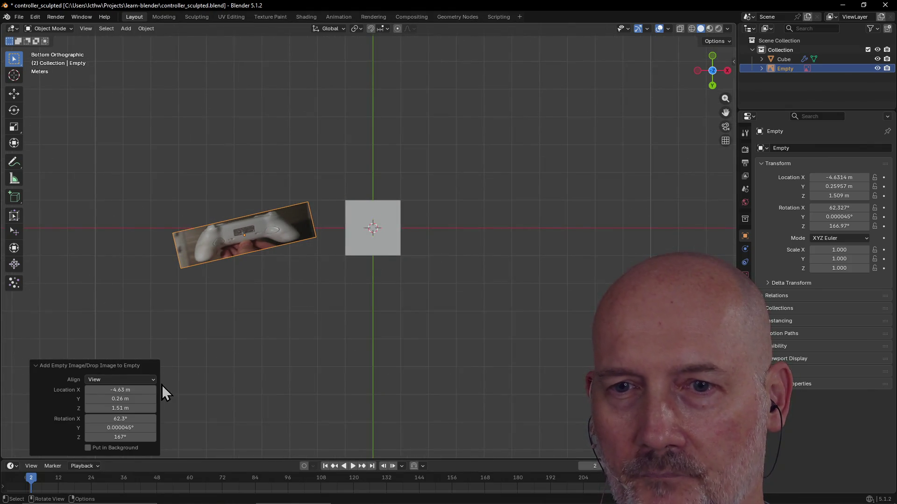
pyautogui.moveTo(116, 390)
pyautogui.mouseDown()
pyautogui.moveTo(224, 389)
pyautogui.moveTo(120, 391)
pyautogui.mouseUp()
# Step: Set the bottom image's Location X and Y to 0 m
pyautogui.click(121, 390)
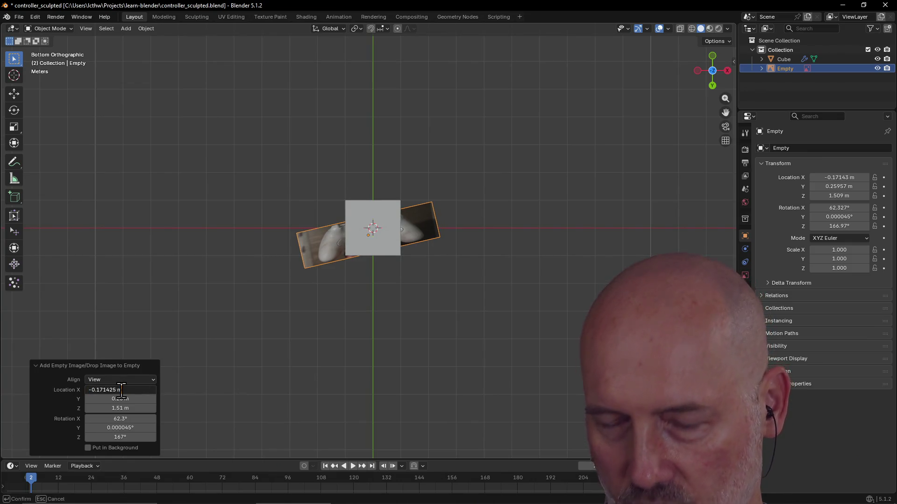
pyautogui.moveTo(128, 390); pyautogui.dragTo(93, 391)
pyautogui.write('0')
pyautogui.press('Return')
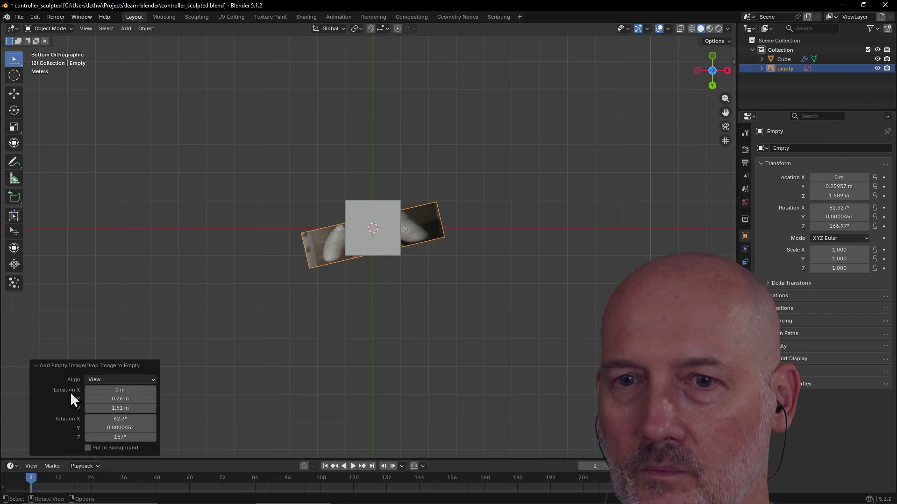
pyautogui.click(122, 400)
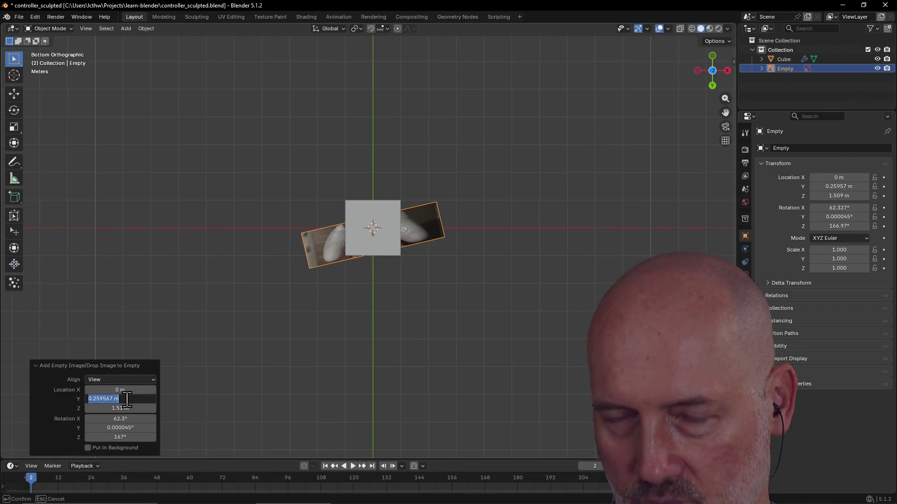
pyautogui.write('0')
pyautogui.press('Return')
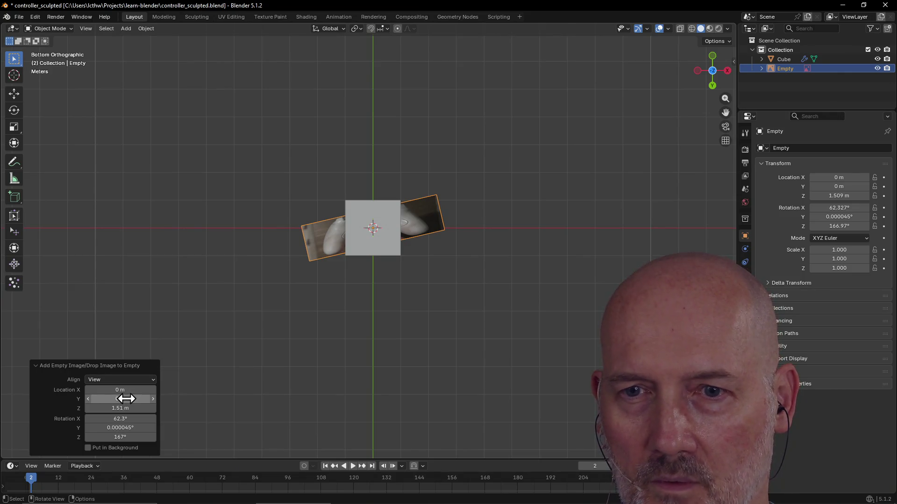
# Step: Set the image's rotation to X 0°, Y 0° and Z 180°, then deselect it
pyautogui.click(129, 418)
pyautogui.write('0')
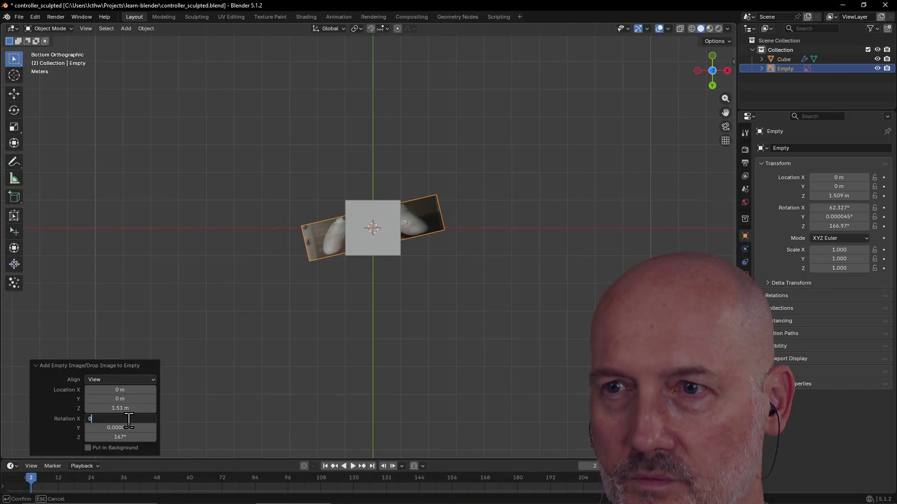
pyautogui.press('Return')
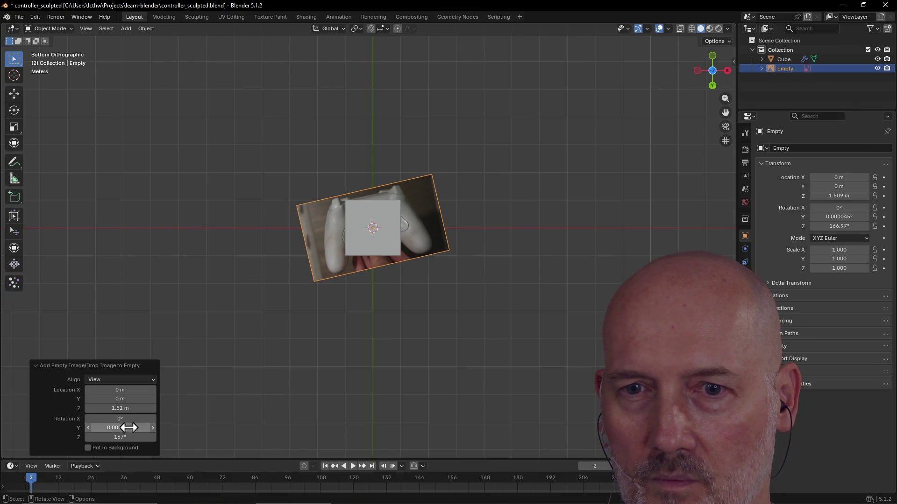
pyautogui.click(129, 428)
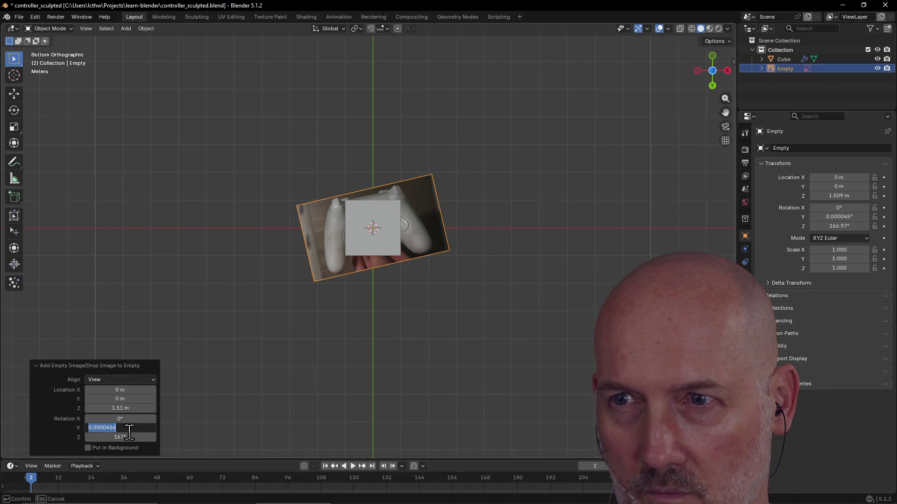
pyautogui.write('0')
pyautogui.press('Return')
pyautogui.click(129, 432)
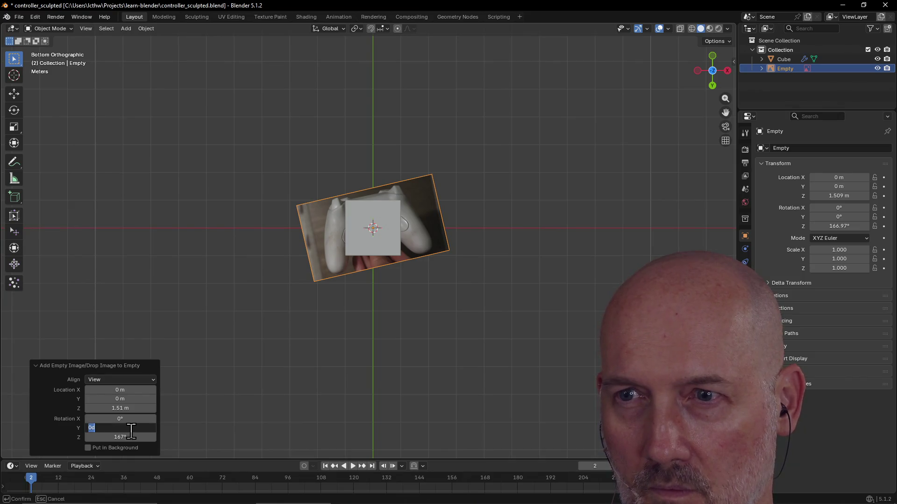
pyautogui.press('Return')
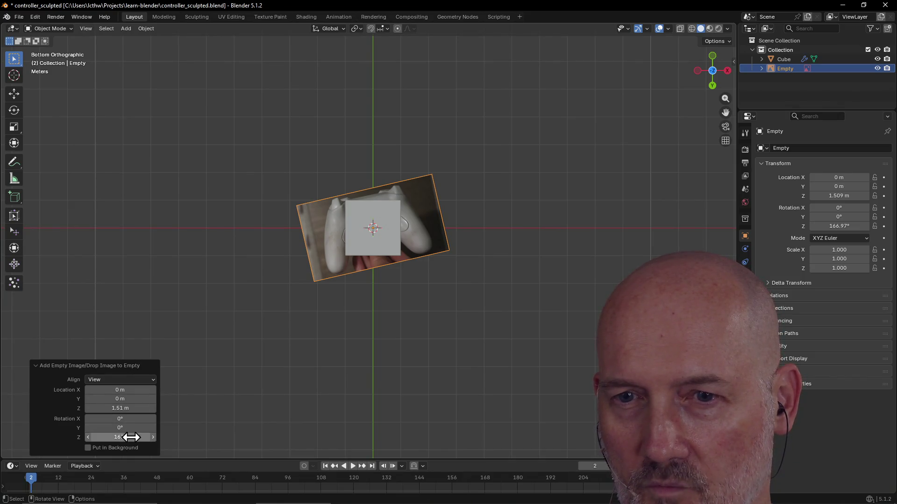
pyautogui.click(130, 437)
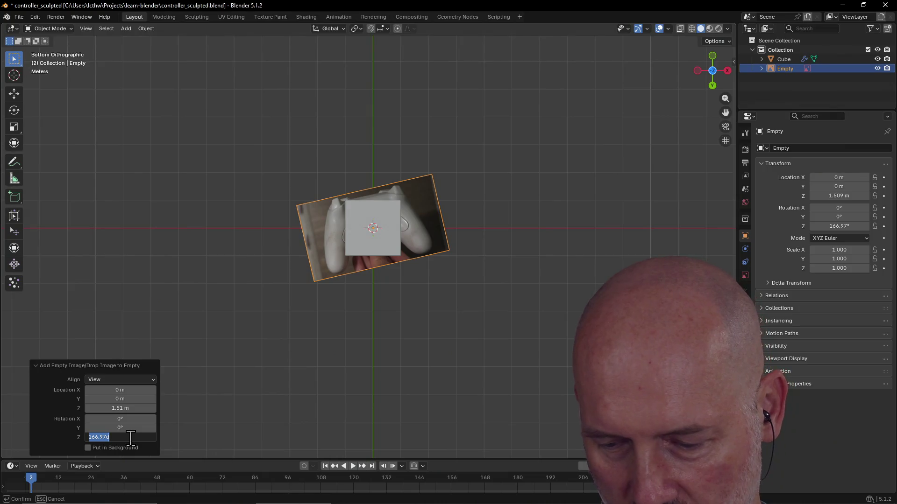
pyautogui.write('180')
pyautogui.press('Return')
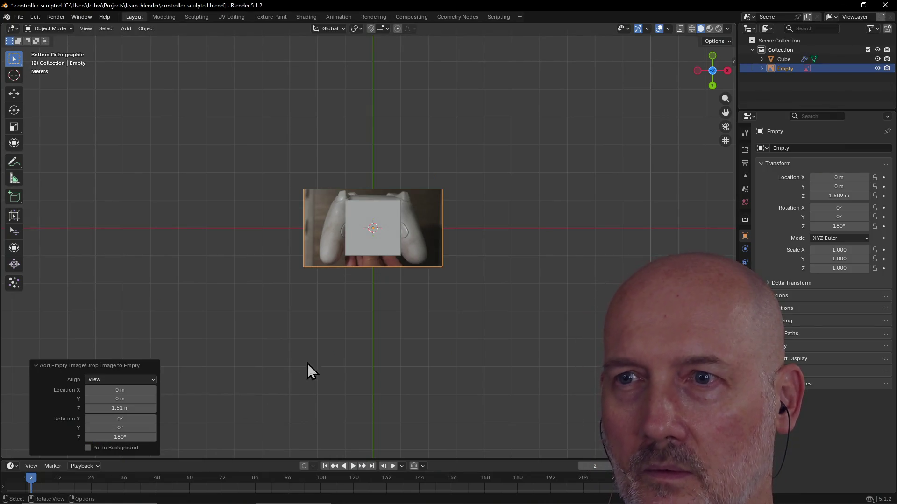
pyautogui.click(355, 313)
pyautogui.scroll(4, 406, 307)
pyautogui.scroll(1, 407, 308)
pyautogui.scroll(-1, 406, 308)
pyautogui.scroll(1, 406, 308)
pyautogui.scroll(-3, 407, 309)
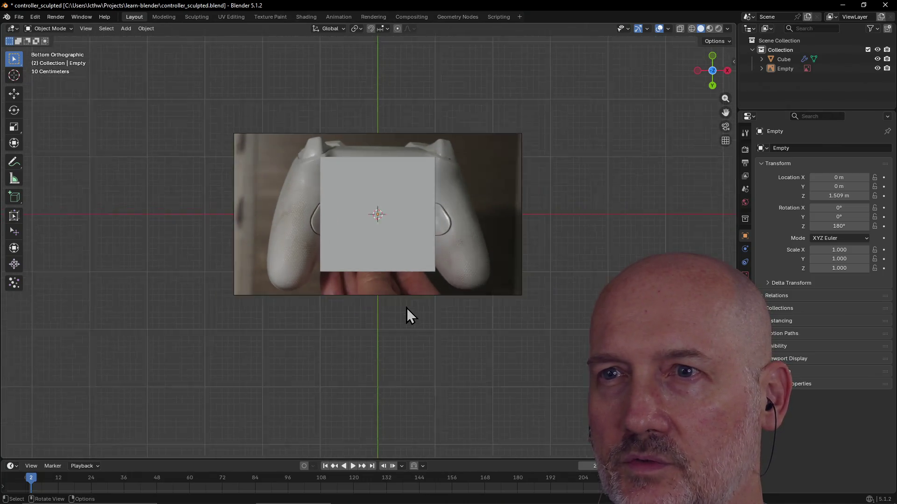
pyautogui.scroll(2, 406, 308)
pyautogui.scroll(-1, 406, 308)
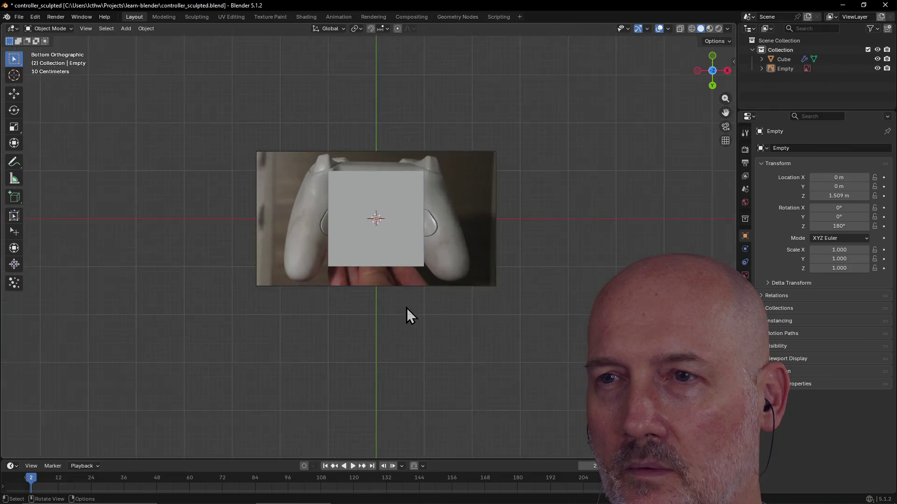
pyautogui.scroll(1, 406, 308)
pyautogui.scroll(-1, 406, 308)
pyautogui.scroll(-1, 406, 308)
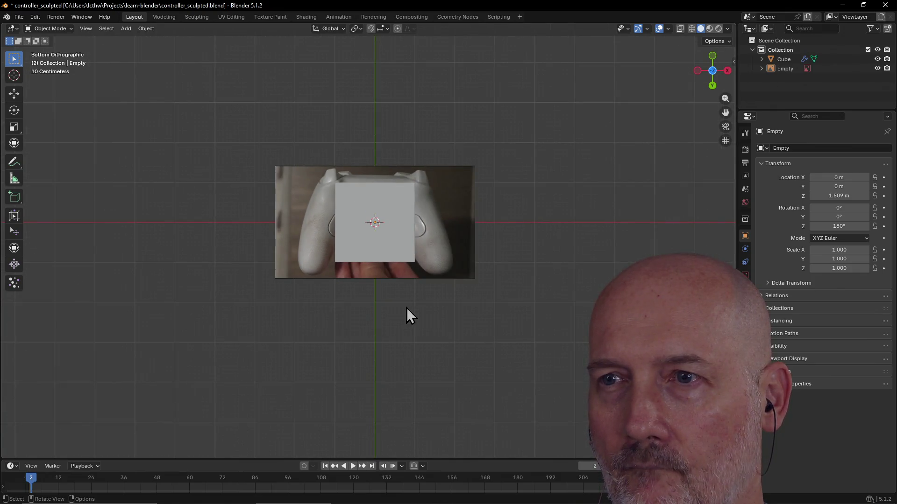
pyautogui.scroll(1, 407, 309)
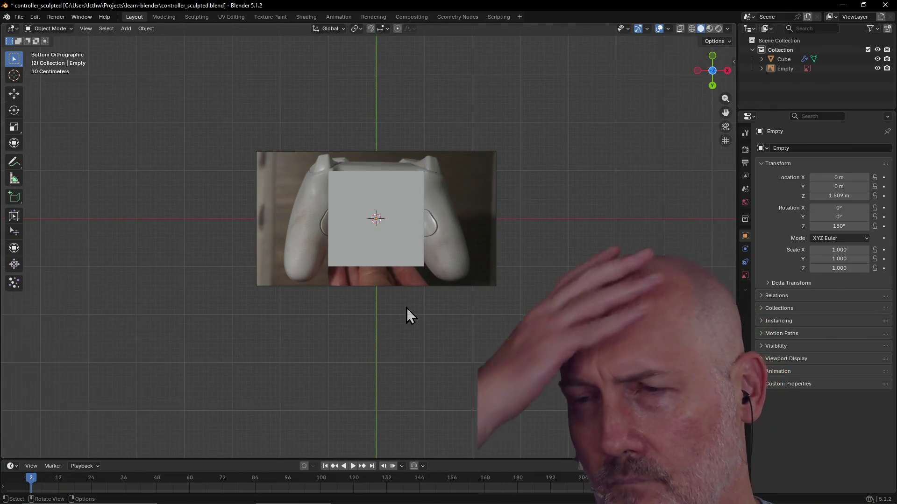
pyautogui.click(471, 263)
pyautogui.scroll(-3, 474, 268)
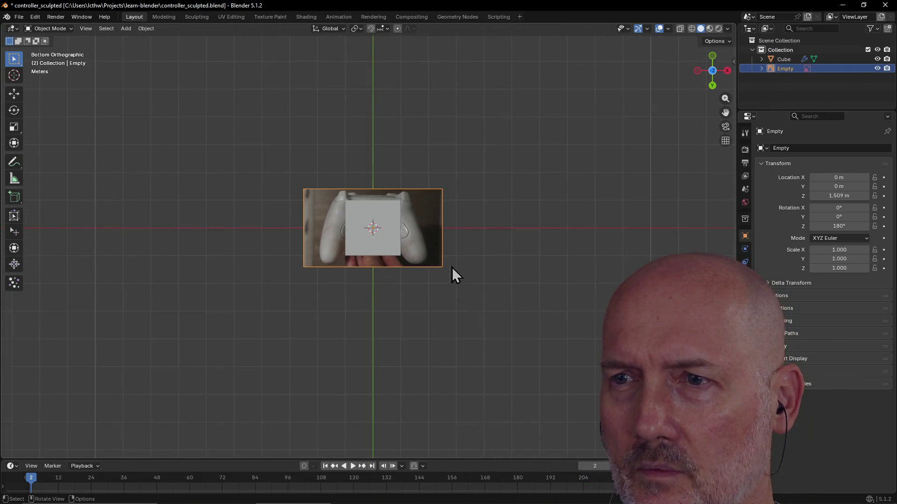
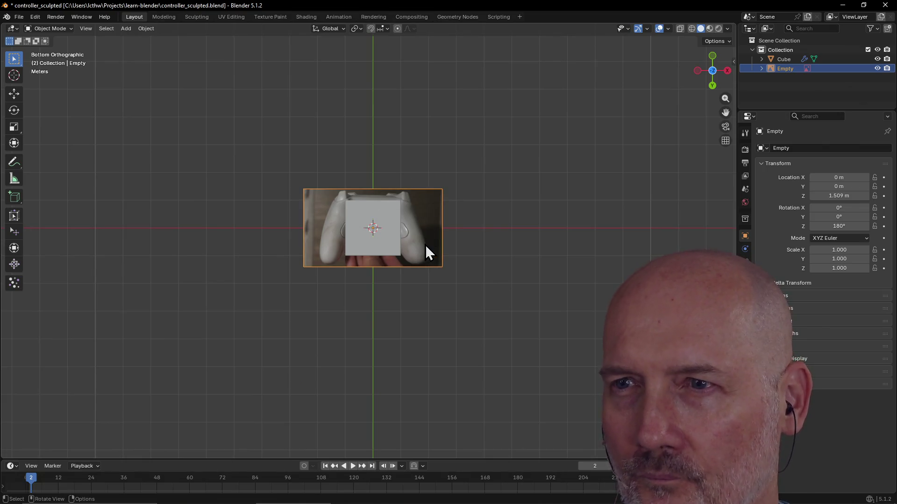
# Step: Orbit to view the controller photo at an angle and set its Z location to 0
pyautogui.moveTo(425, 243)
pyautogui.mouseDown(button='middle')
pyautogui.moveTo(397, 256)
pyautogui.moveTo(366, 216)
pyautogui.moveTo(438, 202)
pyautogui.moveTo(439, 180)
pyautogui.moveTo(416, 146)
pyautogui.moveTo(422, 209)
pyautogui.moveTo(418, 188)
pyautogui.moveTo(436, 202)
pyautogui.moveTo(444, 239)
pyautogui.moveTo(424, 260)
pyautogui.moveTo(410, 251)
pyautogui.moveTo(411, 128)
pyautogui.moveTo(426, 255)
pyautogui.moveTo(416, 251)
pyautogui.moveTo(461, 217)
pyautogui.moveTo(436, 232)
pyautogui.mouseUp(button='middle')
pyautogui.scroll(3, 425, 244)
pyautogui.scroll(2, 425, 248)
pyautogui.scroll(-3, 411, 250)
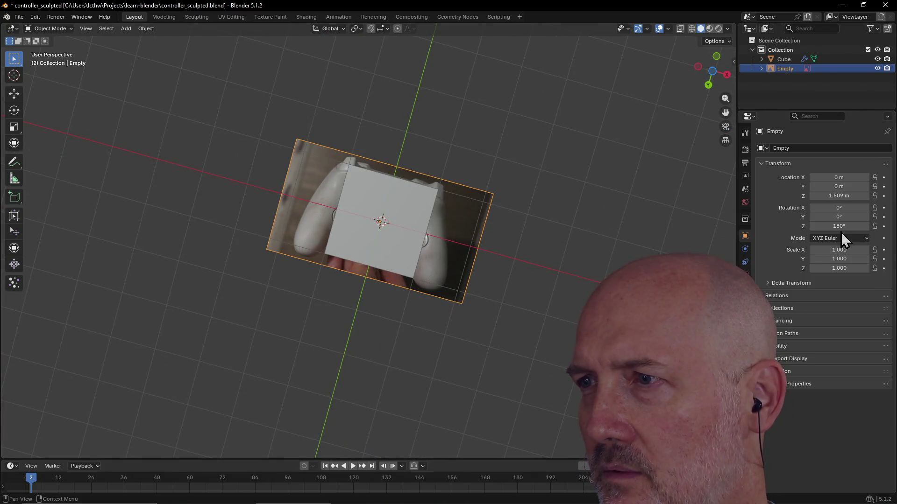
pyautogui.click(839, 196)
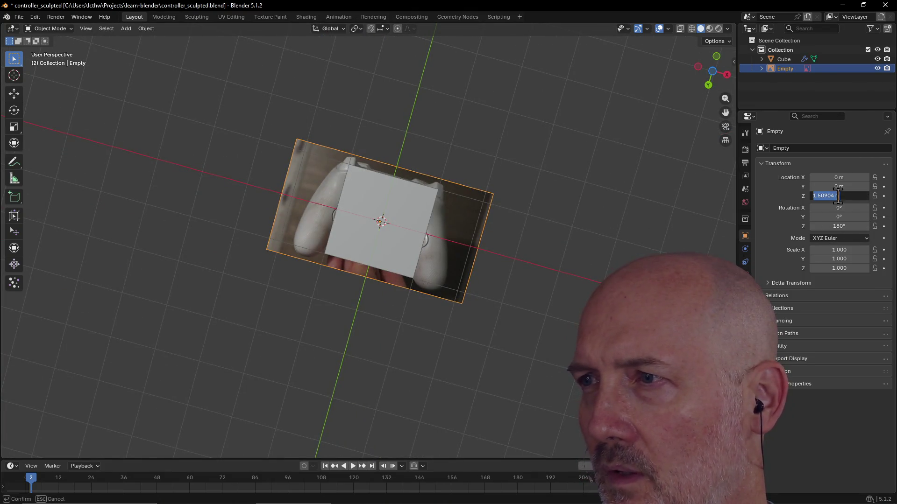
pyautogui.write('0')
pyautogui.press('Return')
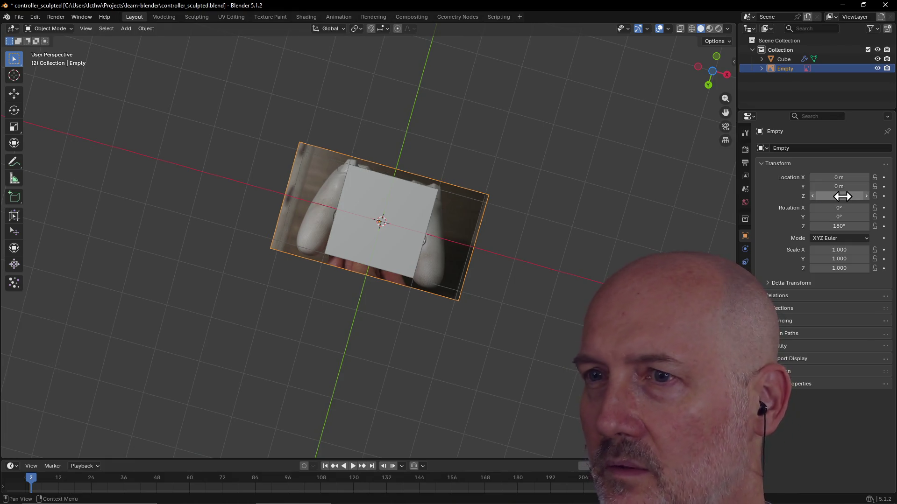
# Step: Raise the controller photo Empty to a Z location of 3 m
pyautogui.moveTo(575, 300)
pyautogui.mouseDown(button='middle')
pyautogui.moveTo(578, 220)
pyautogui.moveTo(588, 295)
pyautogui.moveTo(497, 294)
pyautogui.moveTo(545, 300)
pyautogui.moveTo(540, 310)
pyautogui.moveTo(561, 293)
pyautogui.mouseUp(button='middle')
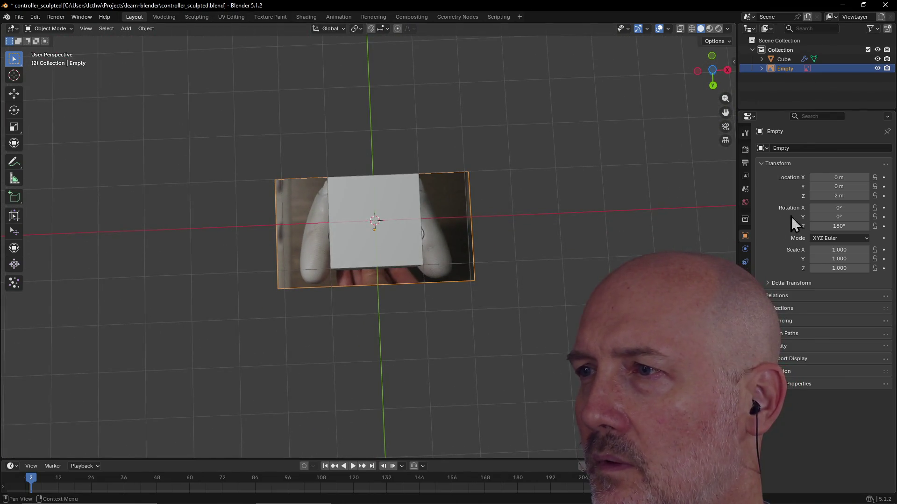
pyautogui.click(834, 197)
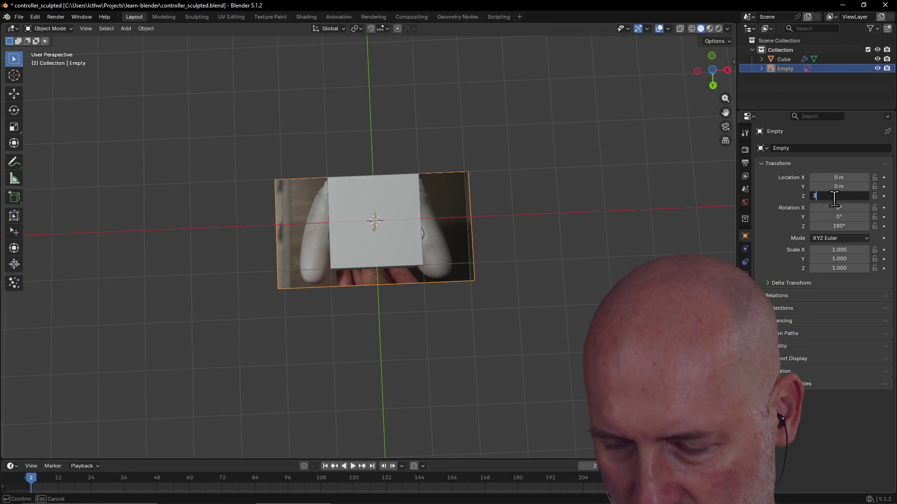
pyautogui.write('3')
pyautogui.press('Return')
pyautogui.moveTo(436, 274); pyautogui.dragTo(436, 277, button='middle')
pyautogui.press('`')
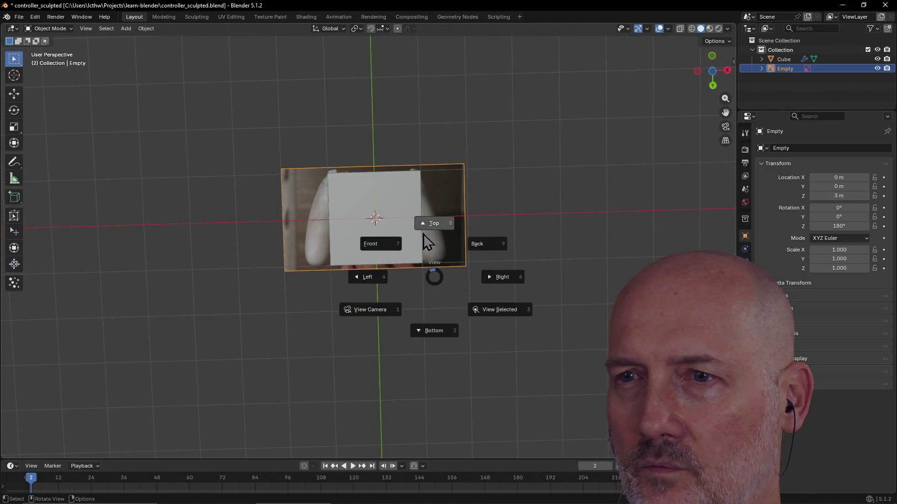
# Step: Switch to Bottom view and scale the controller photo to 2 in X and Y
pyautogui.click(433, 333)
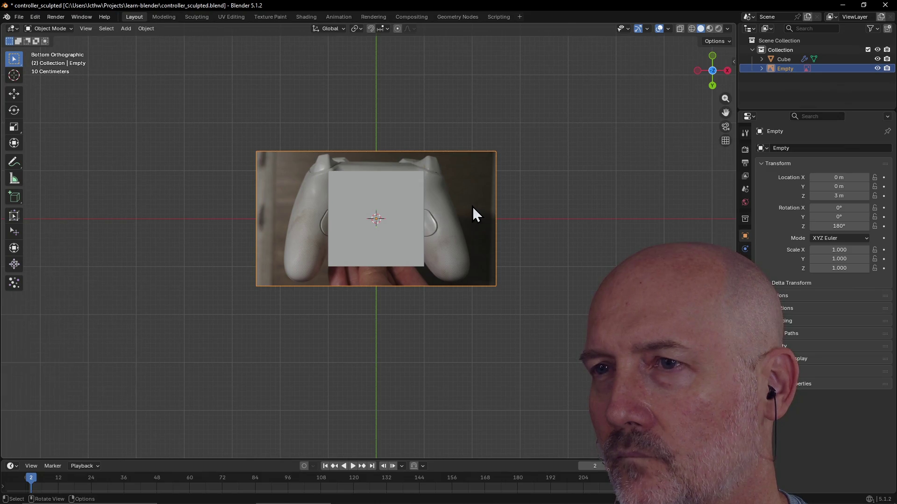
pyautogui.click(851, 251)
pyautogui.write('2')
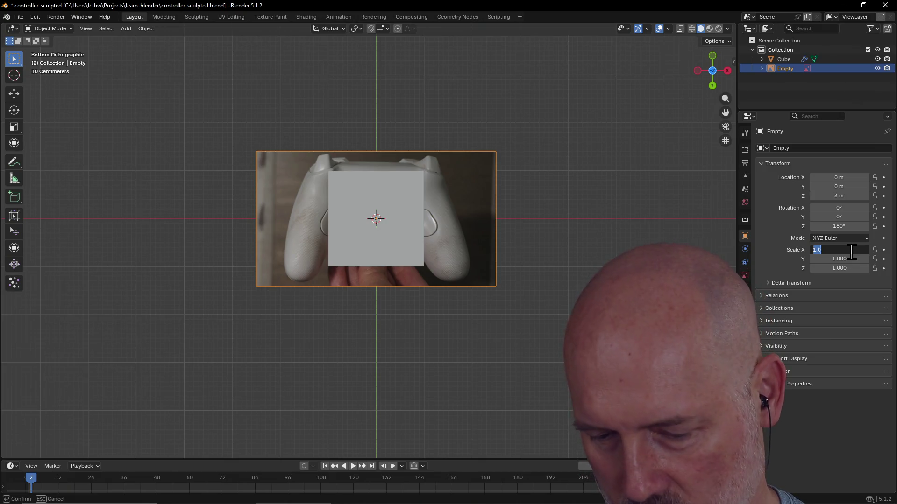
pyautogui.press('Return')
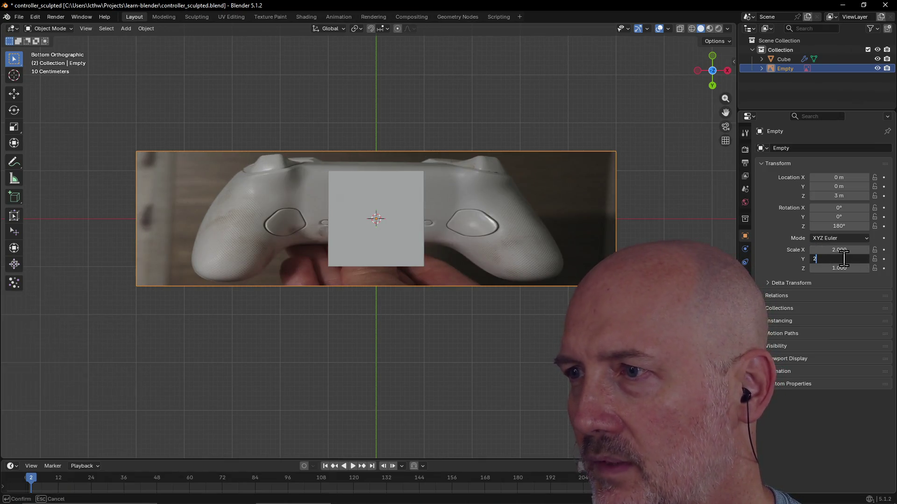
pyautogui.press('Return')
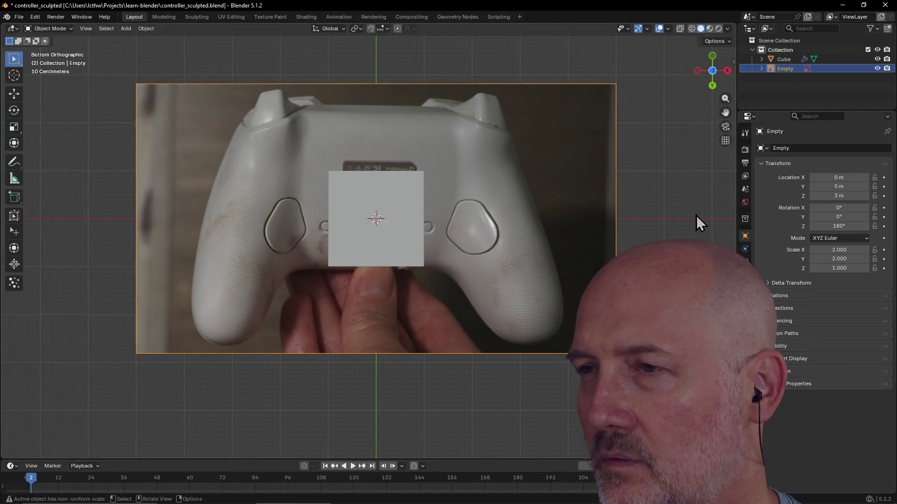
pyautogui.click(693, 214)
pyautogui.scroll(-4, 654, 209)
pyautogui.scroll(3, 619, 208)
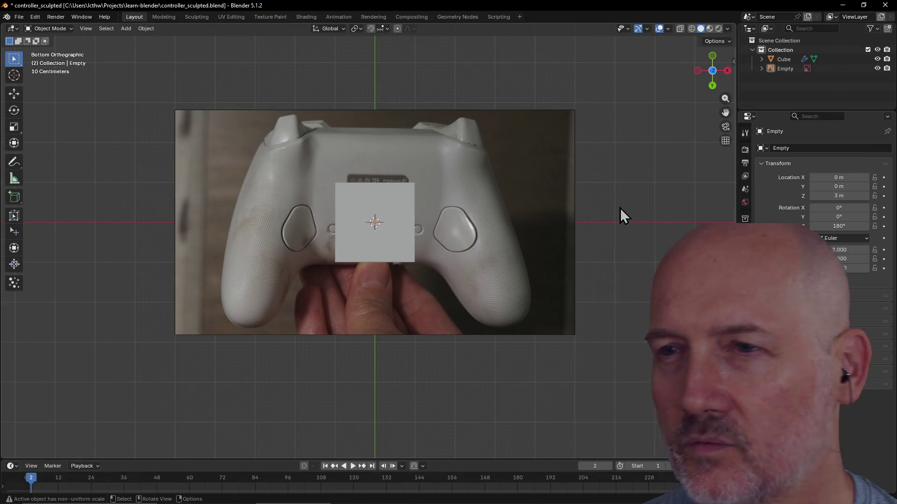
pyautogui.scroll(-2, 620, 189)
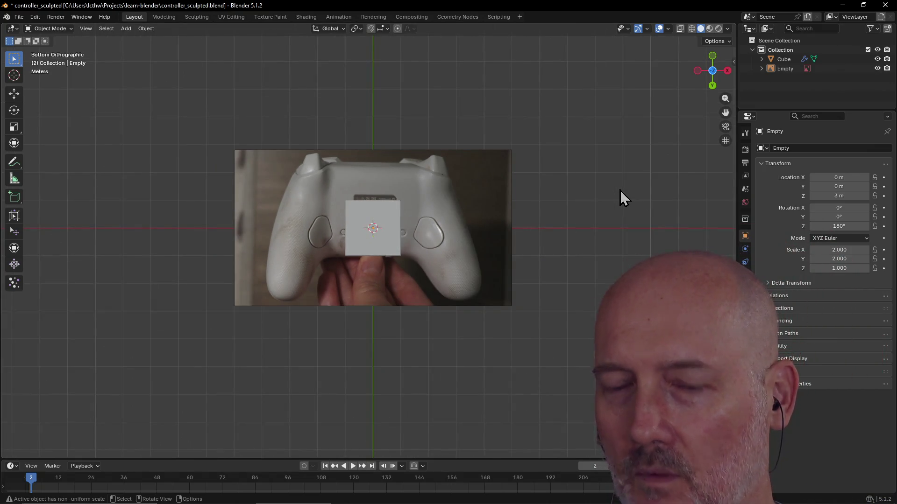
pyautogui.press('`')
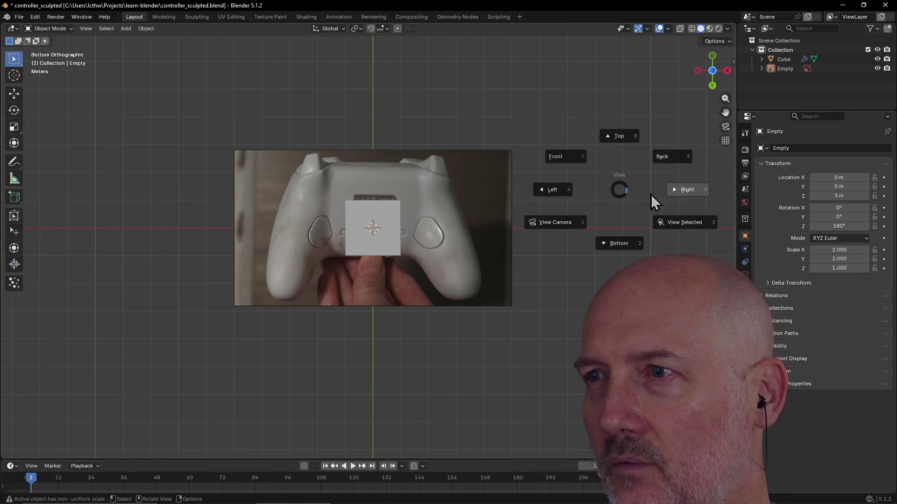
# Step: View the scene from the Right side, then bring up the controller_ref folder in File Explorer
pyautogui.click(690, 200)
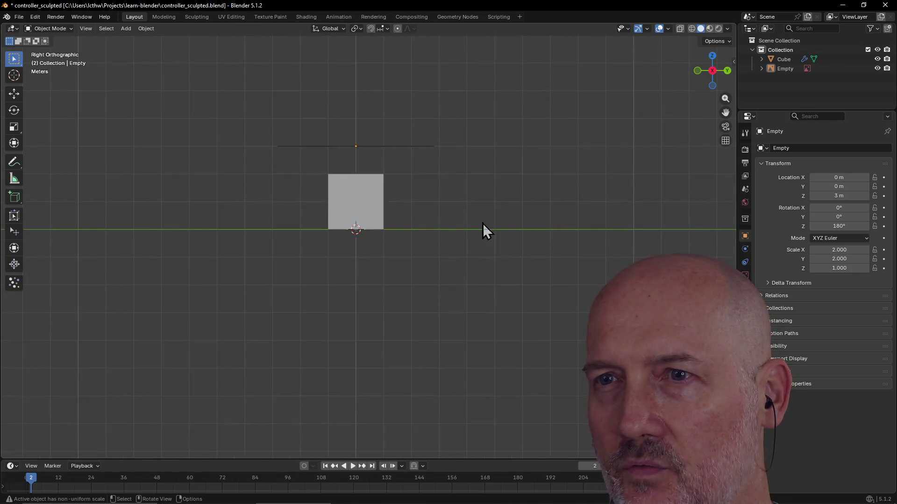
pyautogui.scroll(3, 427, 217)
pyautogui.scroll(-2, 427, 217)
pyautogui.scroll(-1, 427, 217)
pyautogui.press('`')
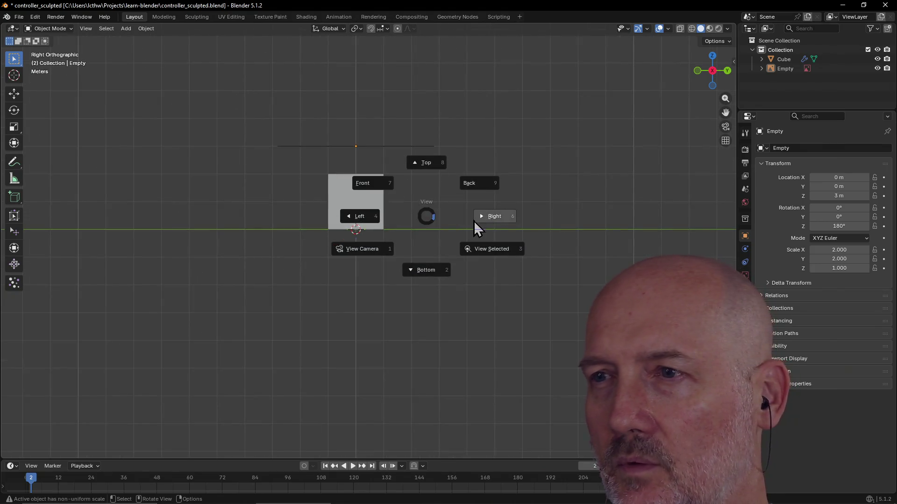
pyautogui.click(491, 224)
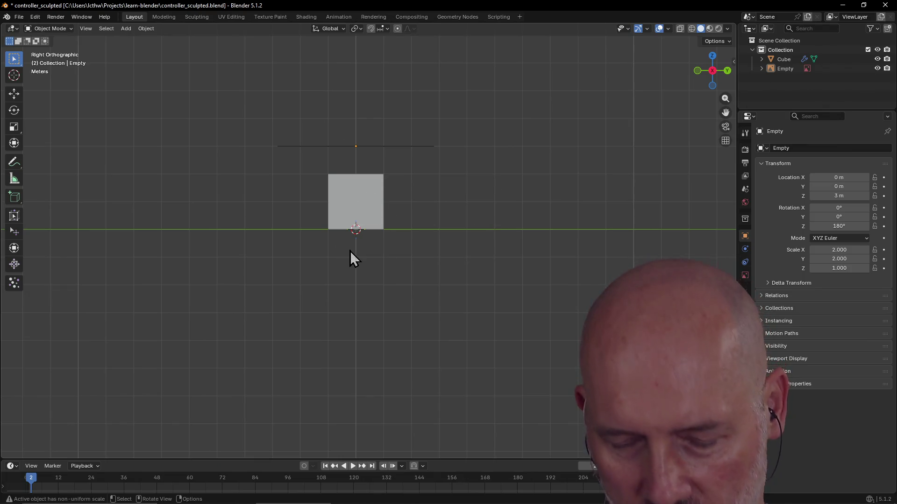
pyautogui.hotkey('alt', 'Tab')
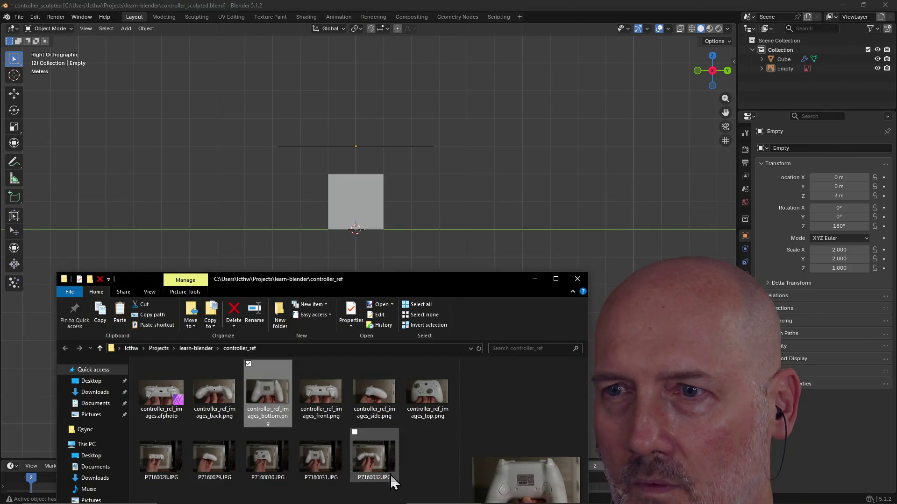
# Step: Preview controller_ref_images_side.png in Paint.NET, then drop it into Blender's viewport
pyautogui.moveTo(410, 280)
pyautogui.mouseDown()
pyautogui.moveTo(445, 248)
pyautogui.moveTo(426, 265)
pyautogui.mouseUp()
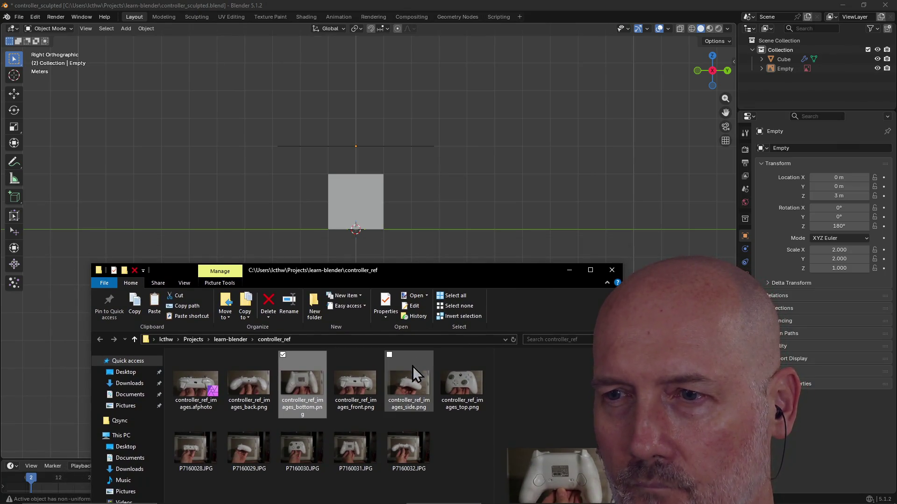
pyautogui.doubleClick(413, 366)
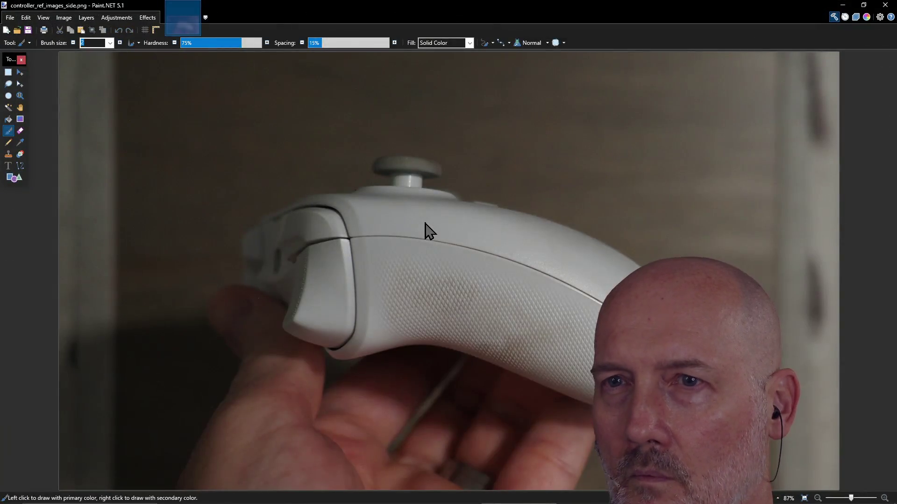
pyautogui.click(884, 5)
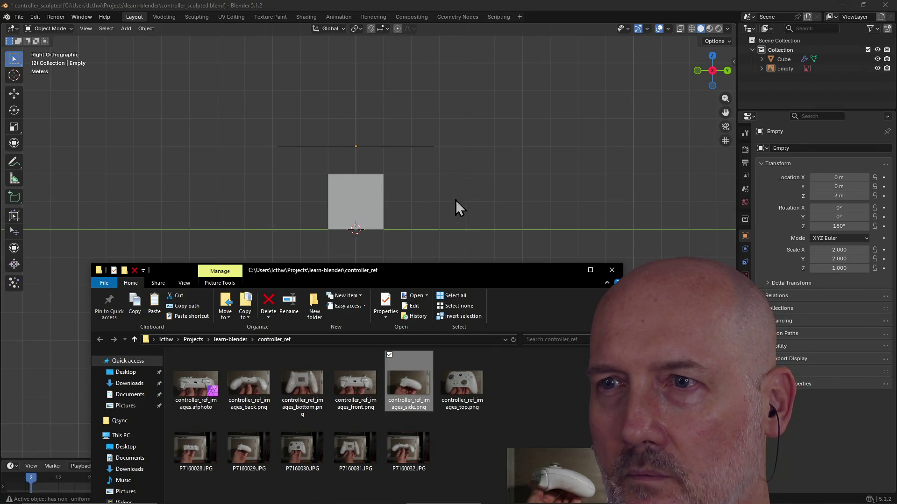
pyautogui.moveTo(455, 208); pyautogui.dragTo(455, 207)
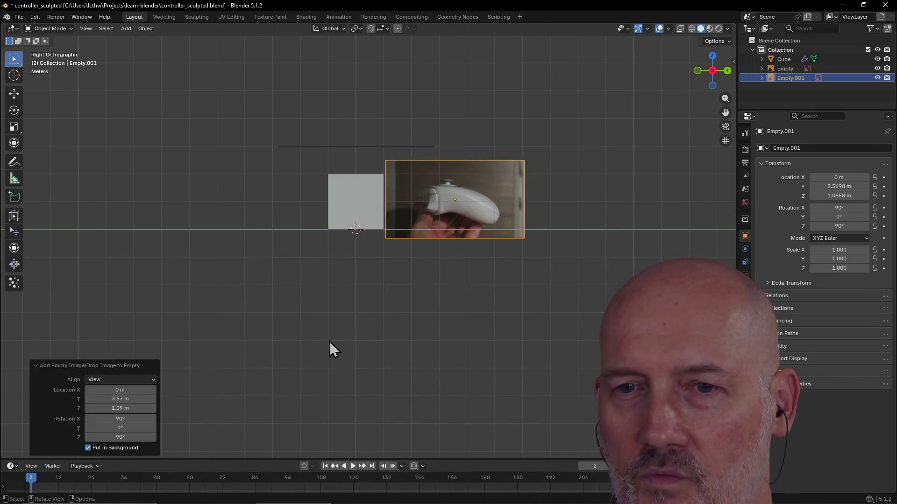
# Step: Centre the new side image by setting its Location Y and Z to 0
pyautogui.click(142, 400)
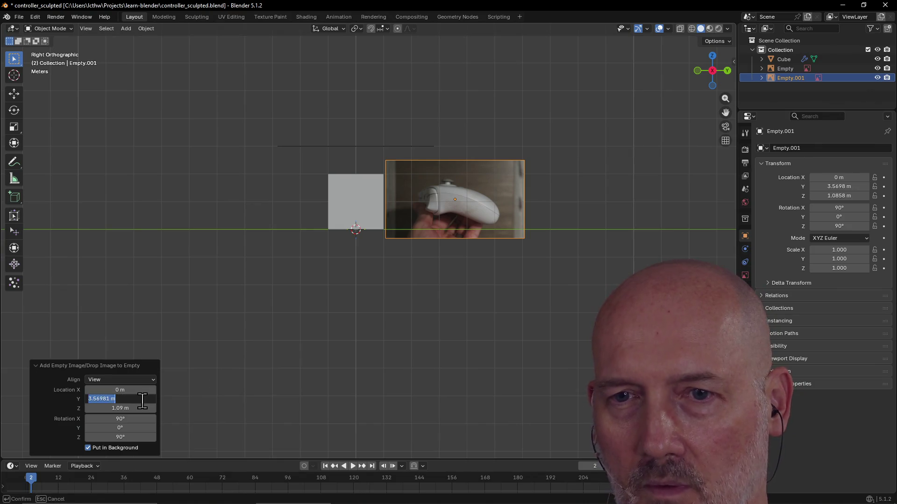
pyautogui.press('Return')
pyautogui.moveTo(153, 408); pyautogui.dragTo(153, 408)
pyautogui.write('0')
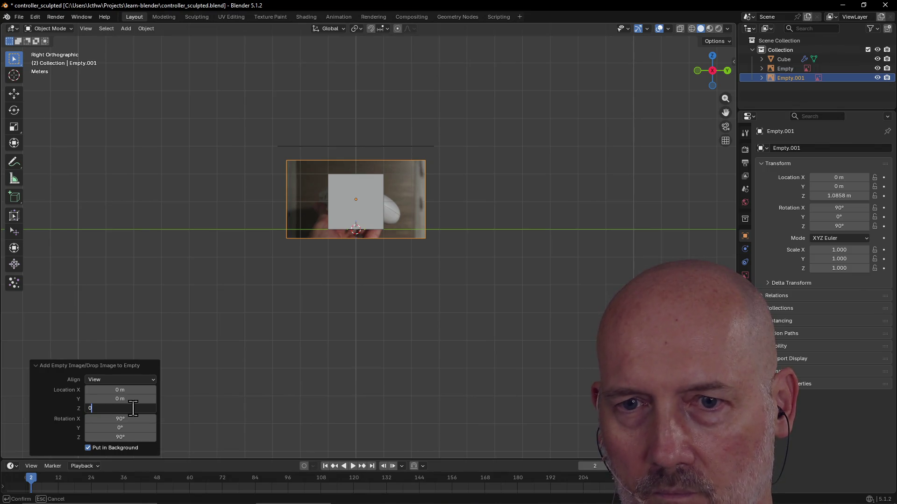
pyautogui.press('Return')
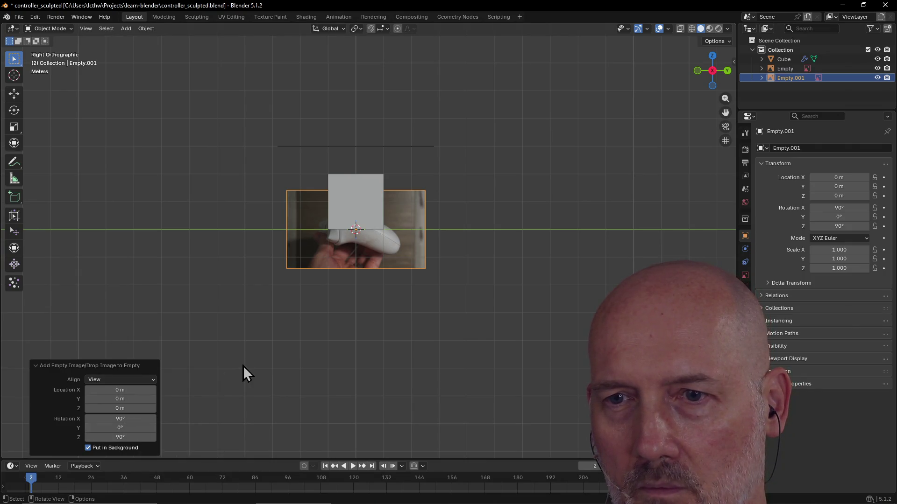
# Step: Scale the side photo to 2 in X and Y
pyautogui.click(295, 317)
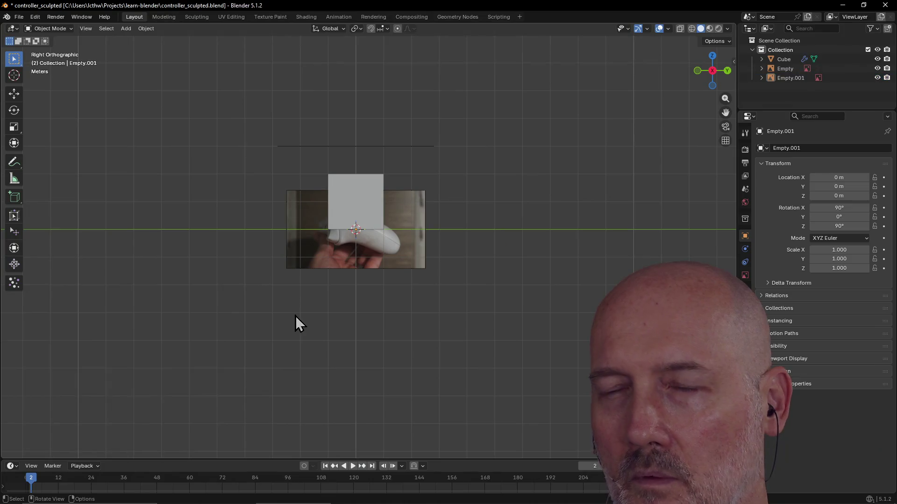
pyautogui.click(417, 251)
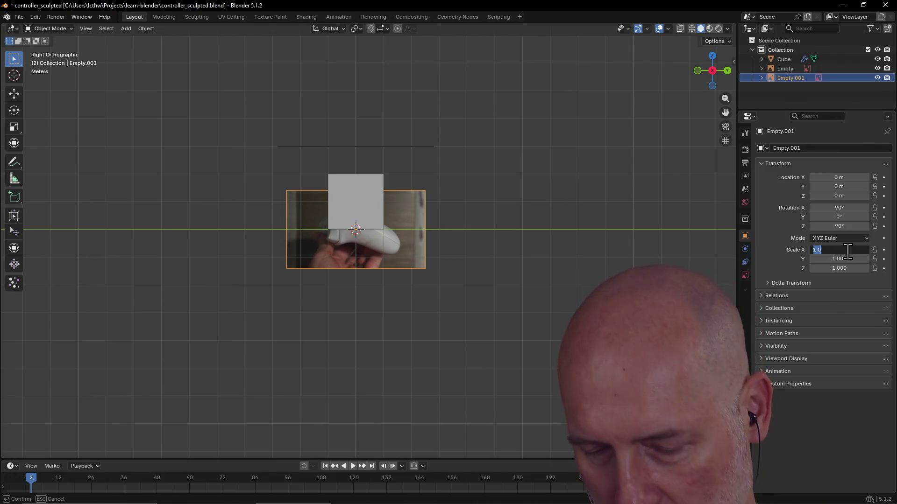
pyautogui.write('2')
pyautogui.press('Return')
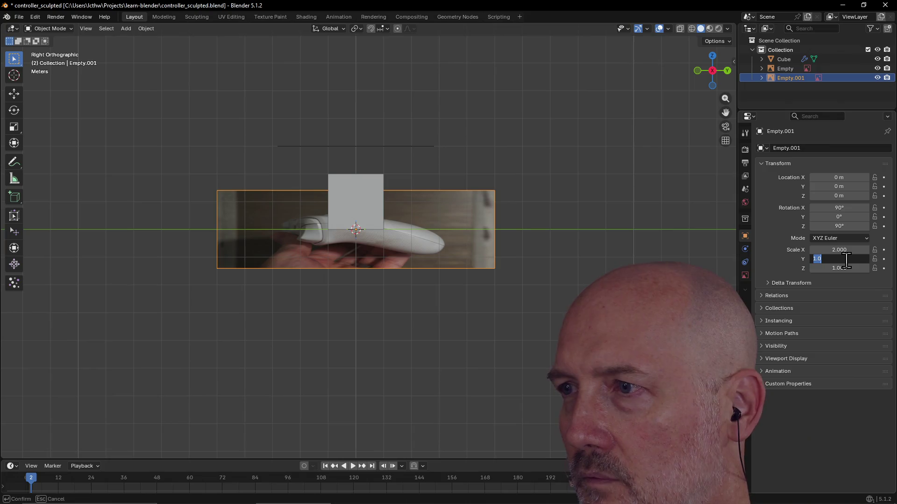
pyautogui.write('2')
pyautogui.press('Return')
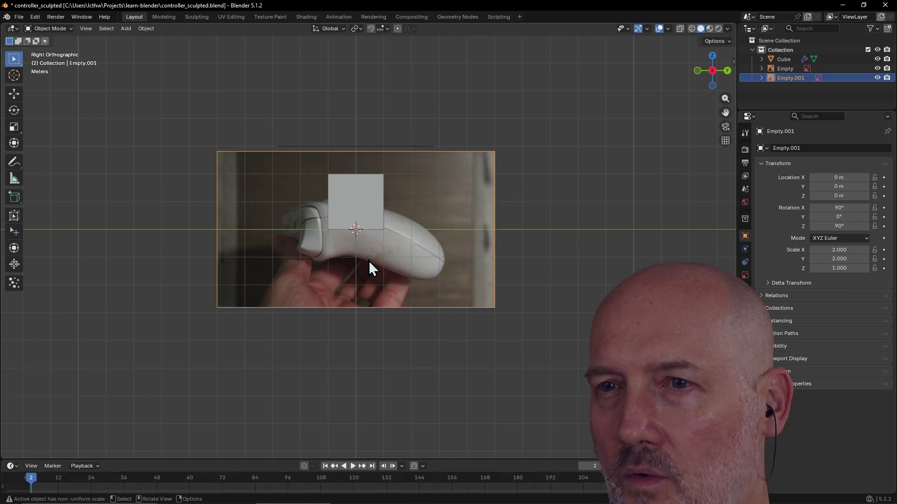
pyautogui.click(554, 251)
# Step: View the scene from the Right, toggling between perspective and orthographic with Numpad 5
pyautogui.moveTo(554, 250)
pyautogui.mouseDown(button='middle')
pyautogui.moveTo(548, 169)
pyautogui.moveTo(531, 125)
pyautogui.moveTo(503, 96)
pyautogui.moveTo(626, 87)
pyautogui.moveTo(567, 150)
pyautogui.moveTo(505, 169)
pyautogui.moveTo(397, 131)
pyautogui.moveTo(378, 92)
pyautogui.moveTo(609, 119)
pyautogui.moveTo(576, 176)
pyautogui.moveTo(526, 196)
pyautogui.moveTo(528, 155)
pyautogui.moveTo(527, 177)
pyautogui.mouseUp(button='middle')
pyautogui.press('`')
pyautogui.click(584, 179)
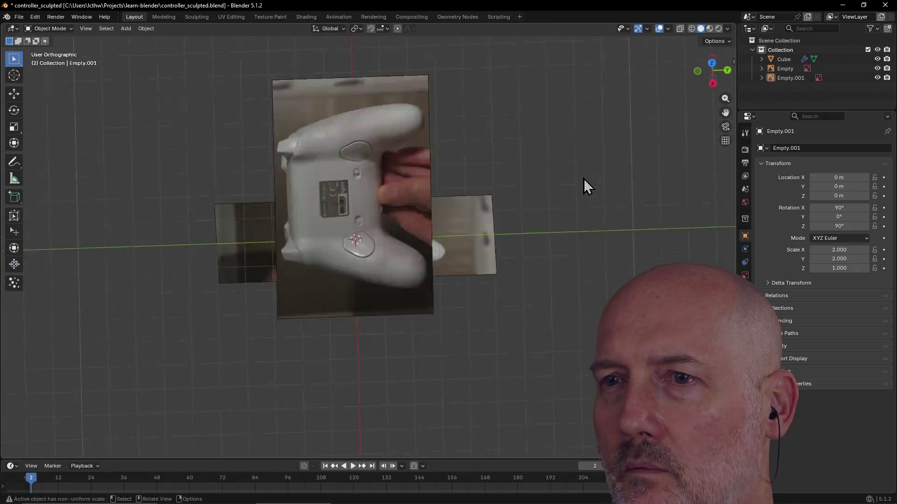
pyautogui.scroll(-4, 508, 212)
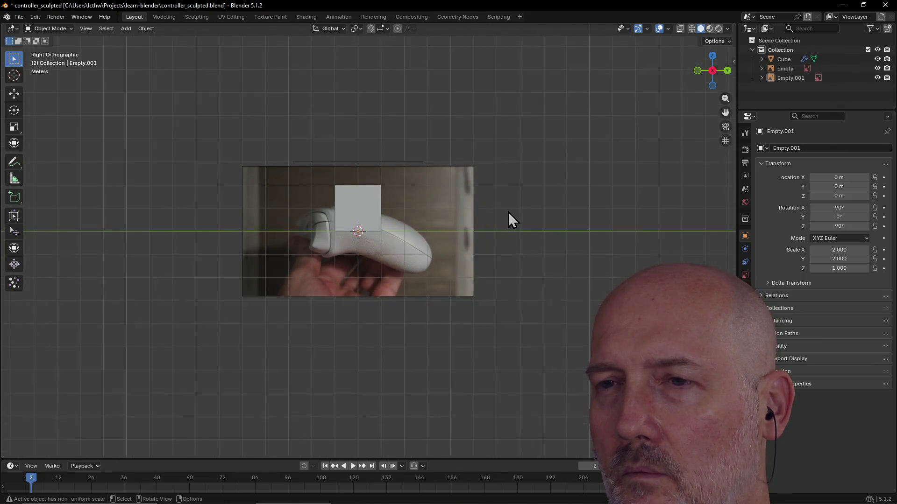
pyautogui.press('KP_5')
pyautogui.press('`')
pyautogui.click(547, 219)
pyautogui.click(455, 268)
pyautogui.click(427, 327)
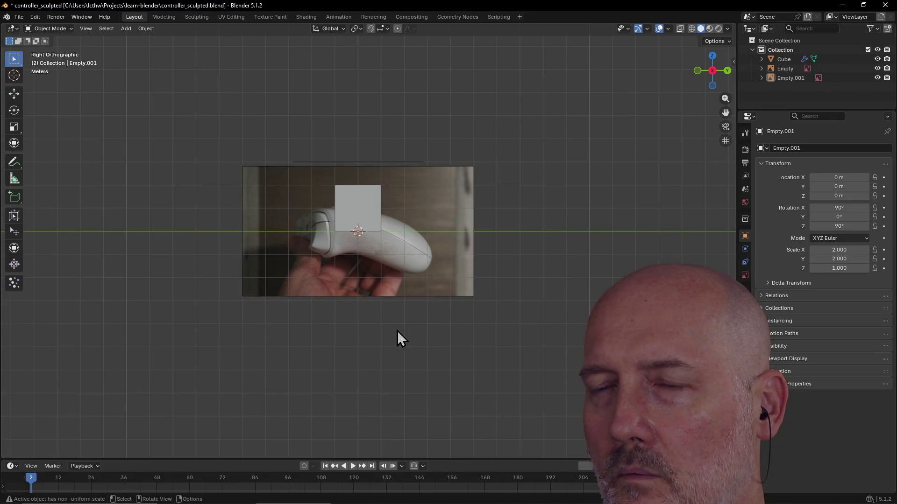
# Step: Return to Right view and frame the selected reference image with Numpad period
pyautogui.moveTo(358, 324); pyautogui.dragTo(342, 344, button='middle')
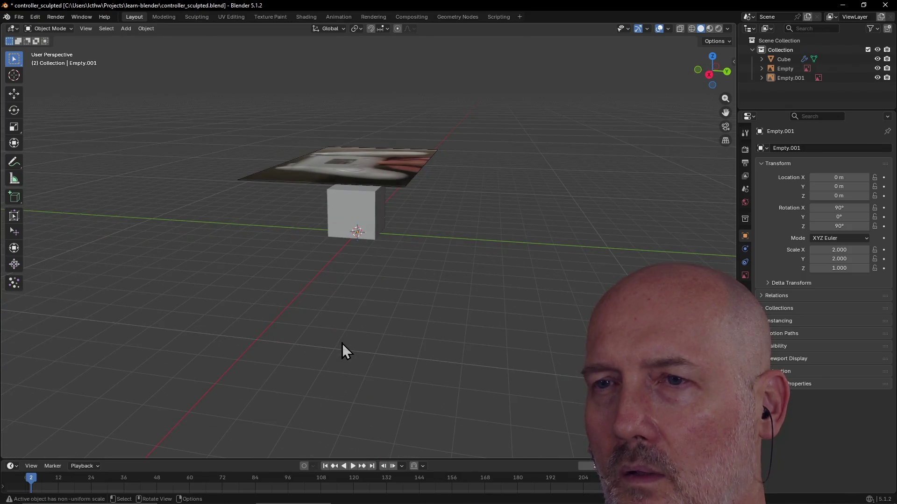
pyautogui.press('`')
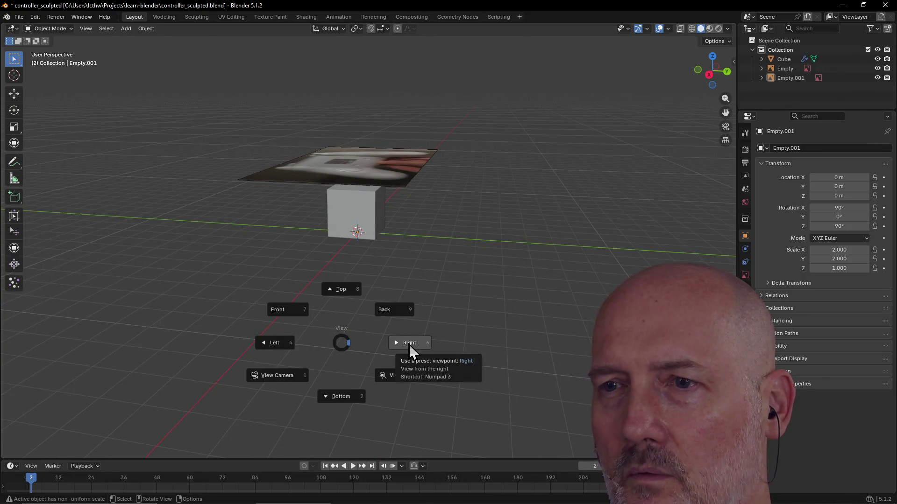
pyautogui.click(408, 344)
pyautogui.click(469, 264)
pyautogui.scroll(-7, 472, 255)
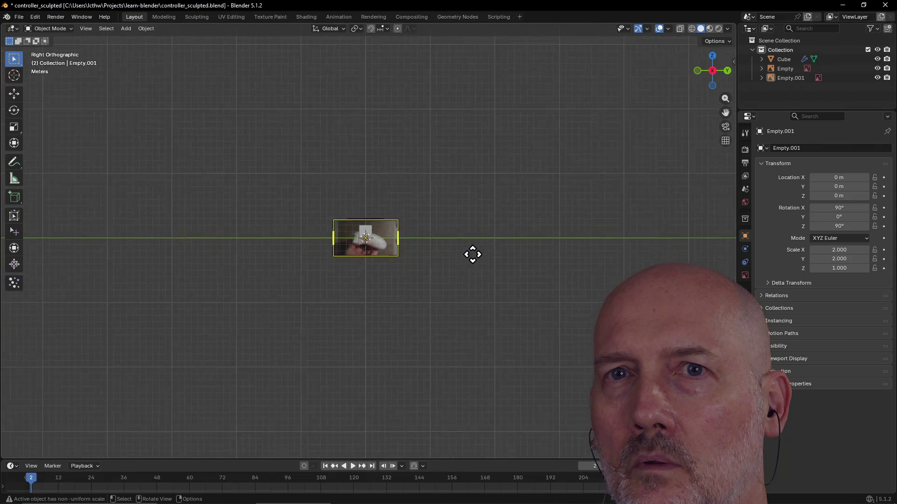
pyautogui.press('KP_Decimal')
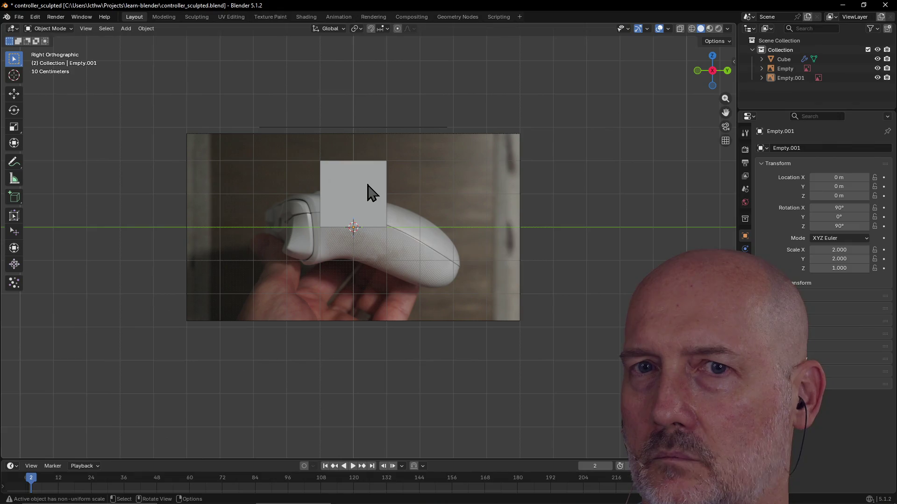
# Step: Orbit around the plane and cube, go back to Right view, and select the top reference Empty
pyautogui.moveTo(385, 259)
pyautogui.mouseDown(button='middle')
pyautogui.moveTo(406, 279)
pyautogui.moveTo(460, 290)
pyautogui.moveTo(444, 268)
pyautogui.moveTo(483, 270)
pyautogui.moveTo(463, 226)
pyautogui.moveTo(310, 244)
pyautogui.moveTo(245, 297)
pyautogui.moveTo(231, 259)
pyautogui.moveTo(180, 288)
pyautogui.mouseUp(button='middle')
pyautogui.scroll(-5, 460, 290)
pyautogui.moveTo(385, 237)
pyautogui.mouseDown(button='middle')
pyautogui.moveTo(408, 201)
pyautogui.moveTo(365, 236)
pyautogui.moveTo(380, 217)
pyautogui.moveTo(387, 153)
pyautogui.moveTo(370, 93)
pyautogui.moveTo(393, 64)
pyautogui.moveTo(307, 230)
pyautogui.moveTo(472, 224)
pyautogui.moveTo(552, 244)
pyautogui.moveTo(448, 260)
pyautogui.moveTo(441, 240)
pyautogui.mouseUp(button='middle')
pyautogui.press('`')
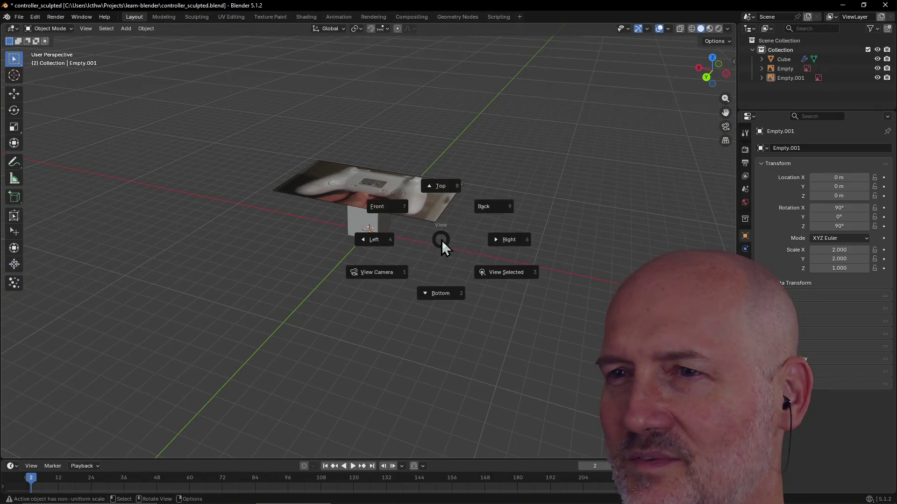
pyautogui.click(511, 239)
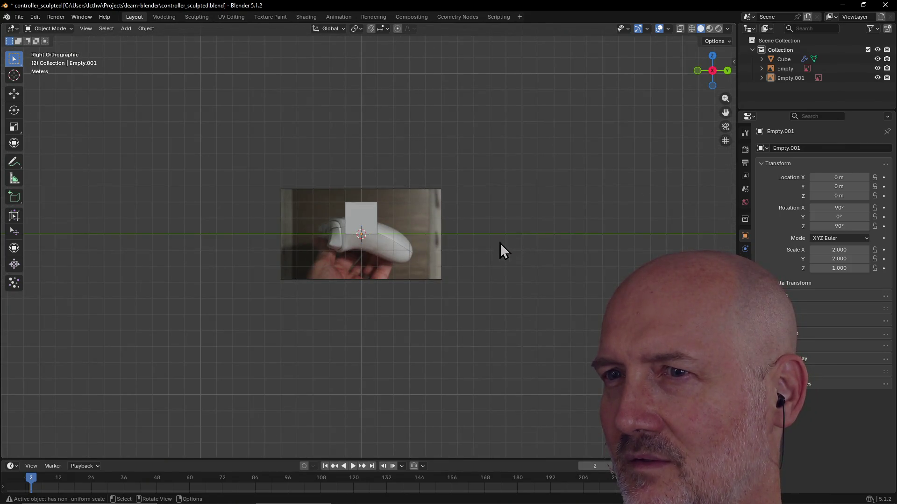
pyautogui.click(425, 260)
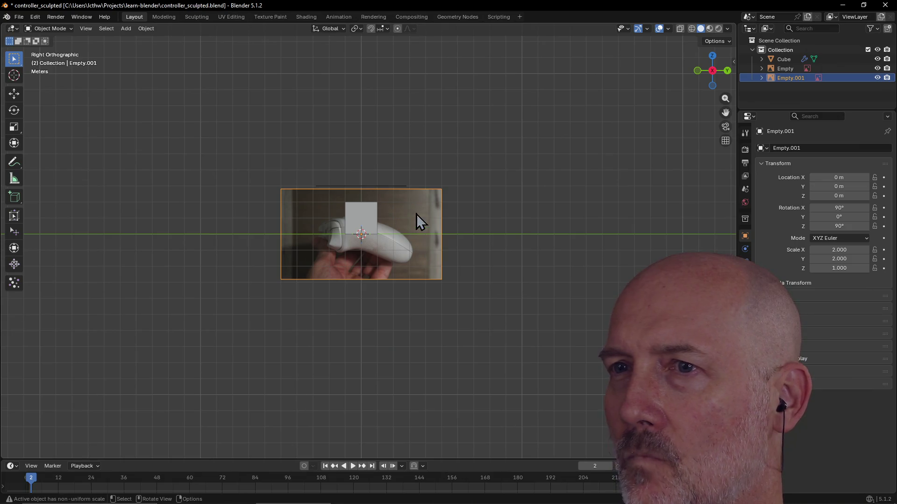
pyautogui.click(789, 69)
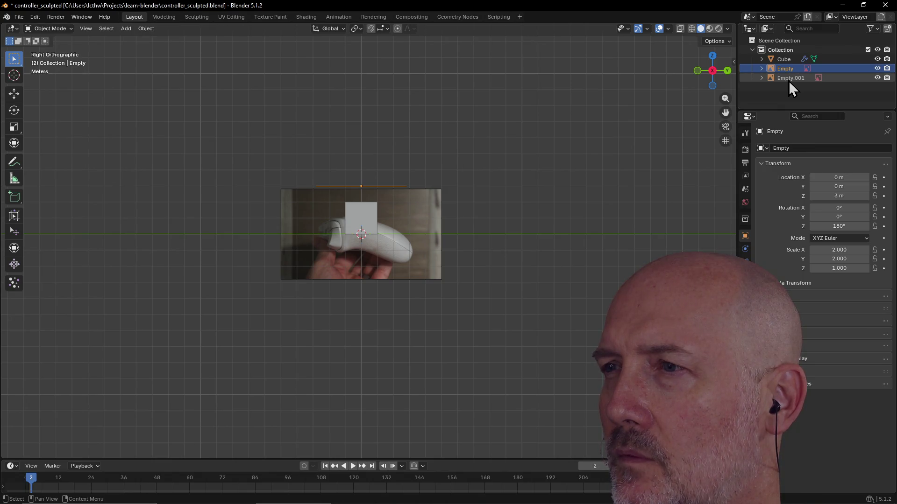
# Step: Set Empty.001's Location X to 3 m, then try a G move and undo it
pyautogui.click(789, 79)
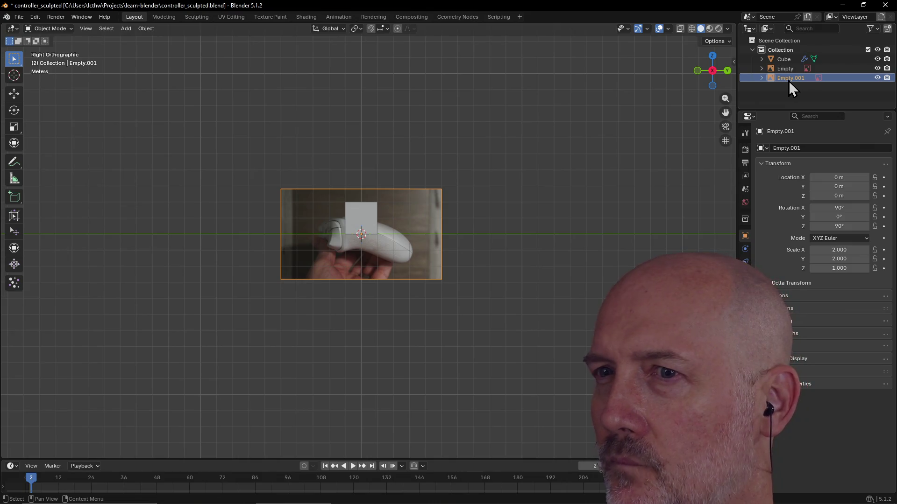
pyautogui.click(847, 177)
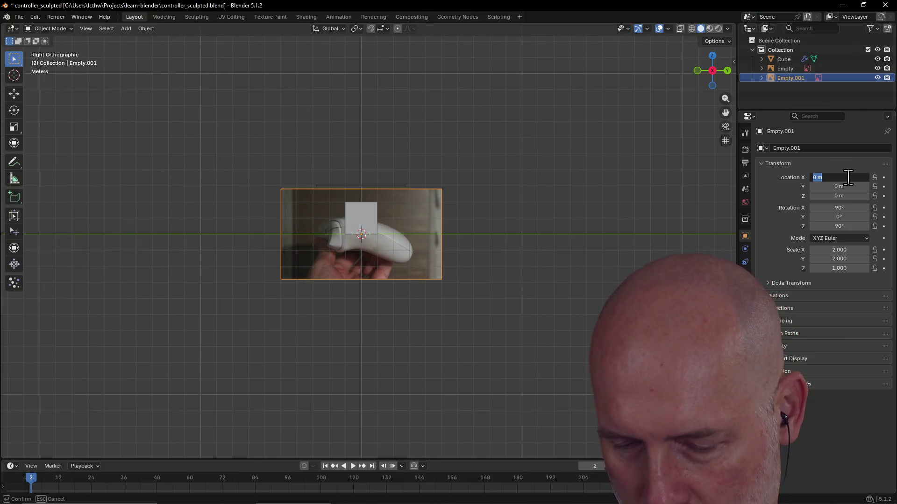
pyautogui.write('3')
pyautogui.press('Return')
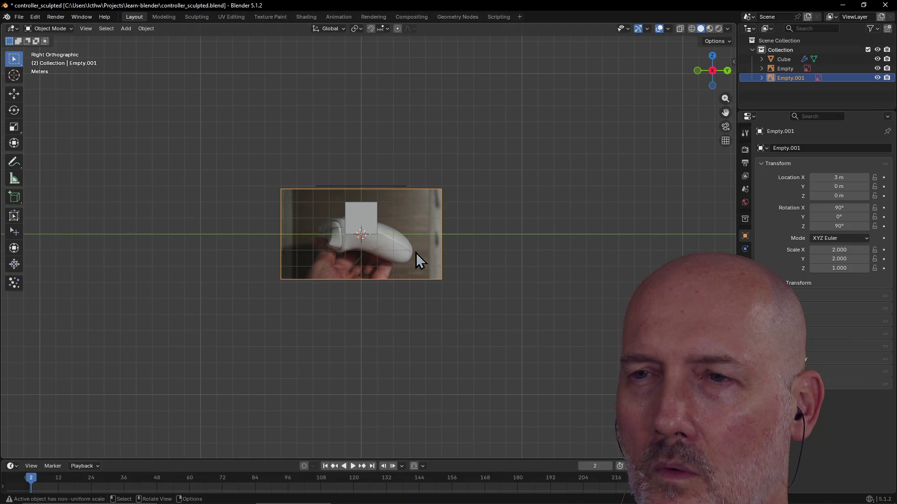
pyautogui.press('g')
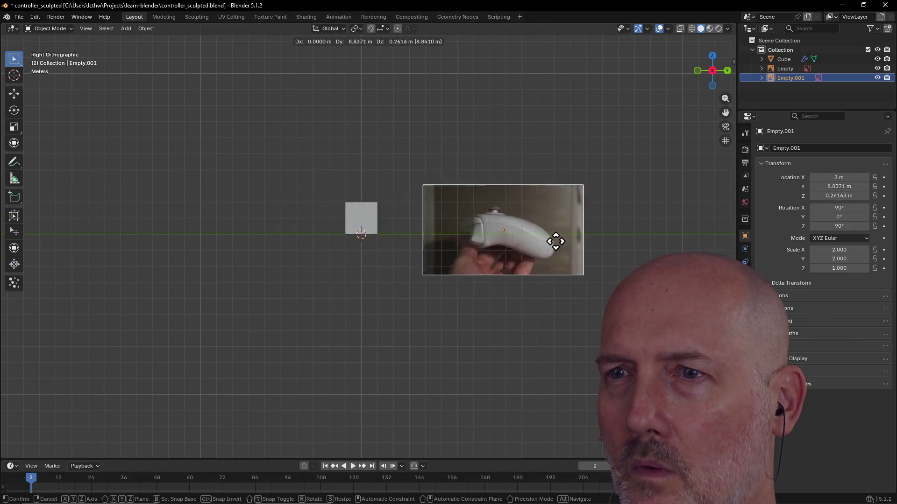
pyautogui.click(556, 241)
pyautogui.moveTo(556, 238)
pyautogui.mouseDown(button='middle')
pyautogui.moveTo(551, 227)
pyautogui.moveTo(533, 265)
pyautogui.moveTo(515, 259)
pyautogui.moveTo(443, 290)
pyautogui.moveTo(450, 269)
pyautogui.mouseUp(button='middle')
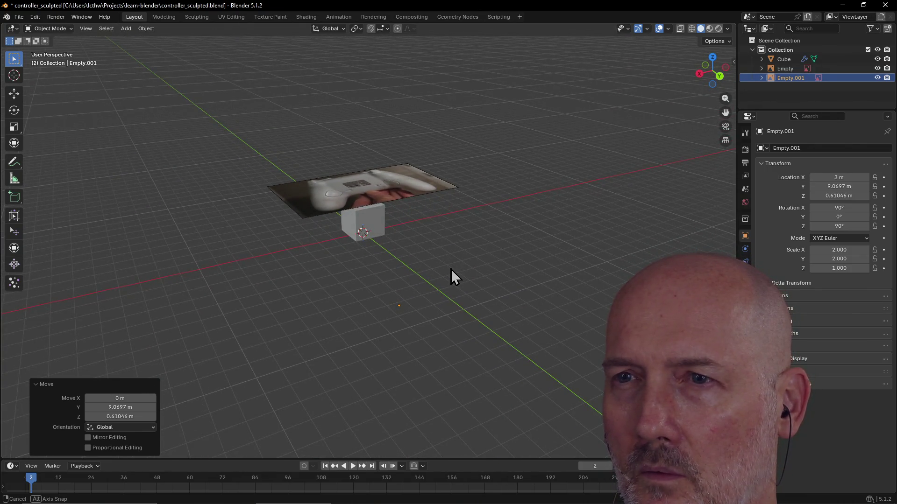
pyautogui.hotkey('ctrl', 'z')
pyautogui.moveTo(421, 293)
pyautogui.mouseDown(button='middle')
pyautogui.moveTo(407, 296)
pyautogui.moveTo(444, 290)
pyautogui.moveTo(450, 270)
pyautogui.moveTo(435, 282)
pyautogui.mouseUp(button='middle')
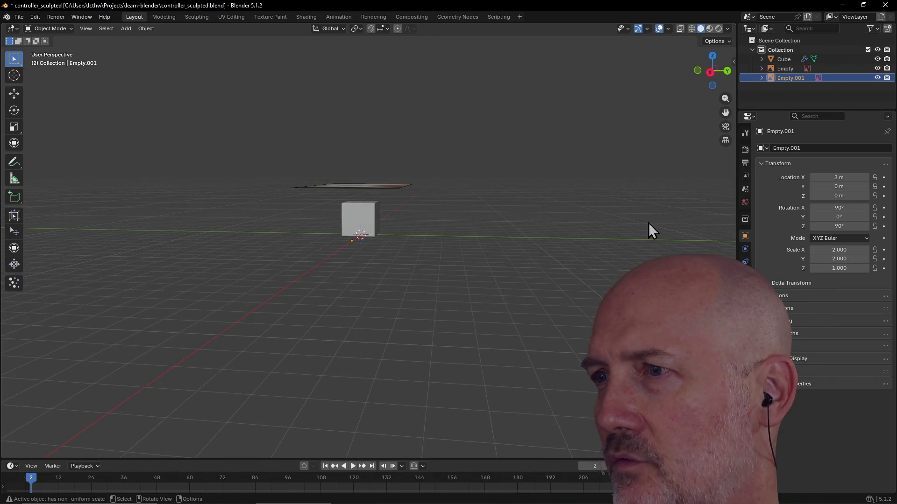
# Step: Delete Empty.001 from the Outliner
pyautogui.rightClick(768, 80)
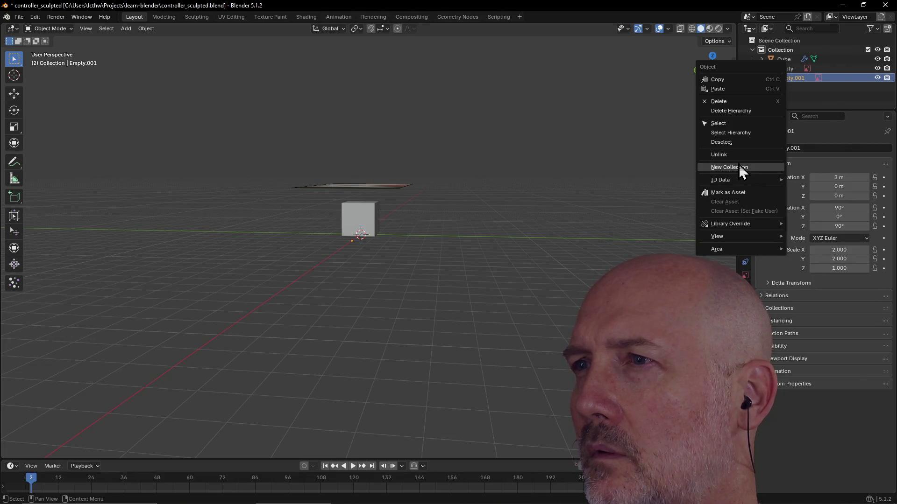
pyautogui.click(744, 103)
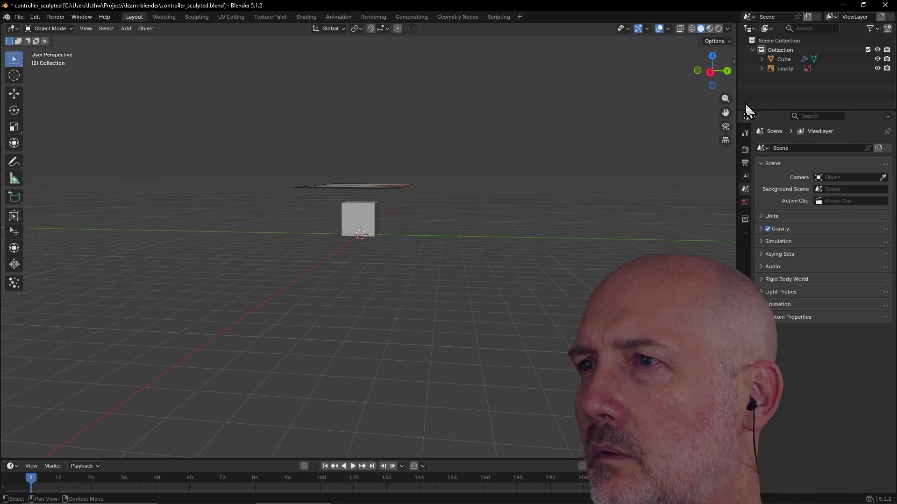
pyautogui.moveTo(436, 276); pyautogui.dragTo(381, 290, button='middle')
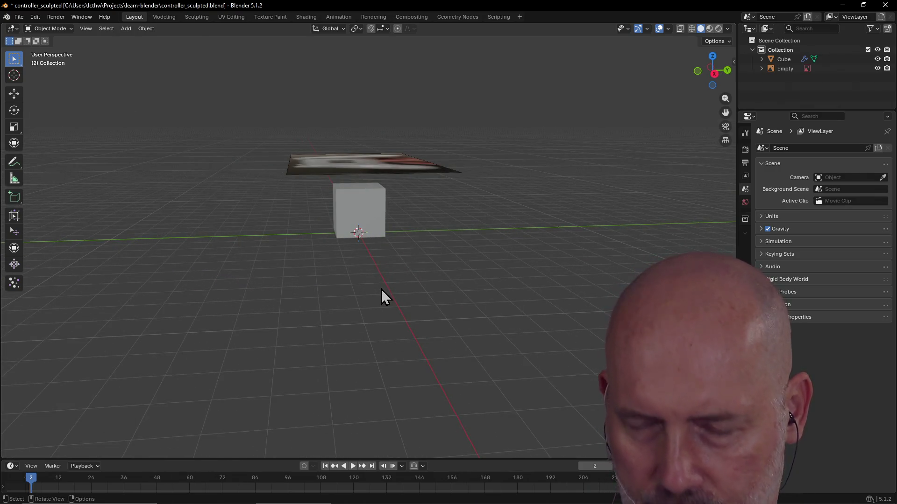
# Step: Drag controller_ref_images_side.png from File Explorer into Blender and select the new image Empty
pyautogui.hotkey('alt', 'Tab')
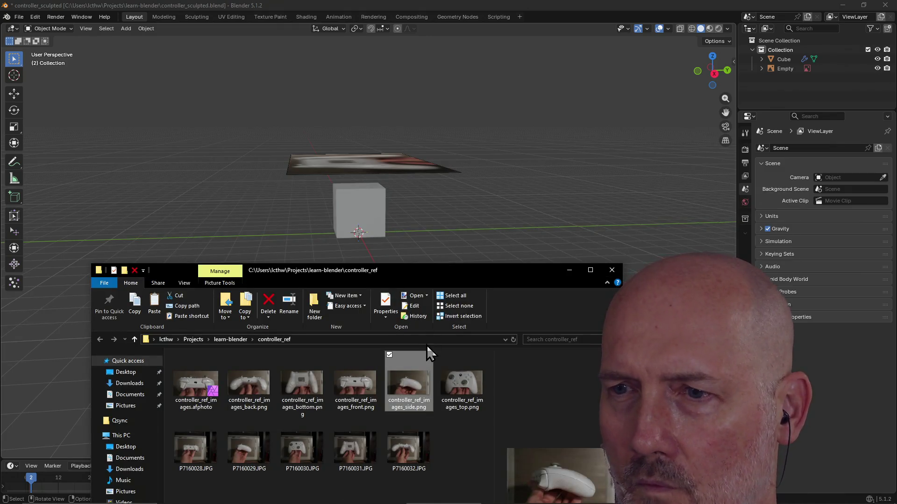
pyautogui.moveTo(414, 387); pyautogui.dragTo(422, 231)
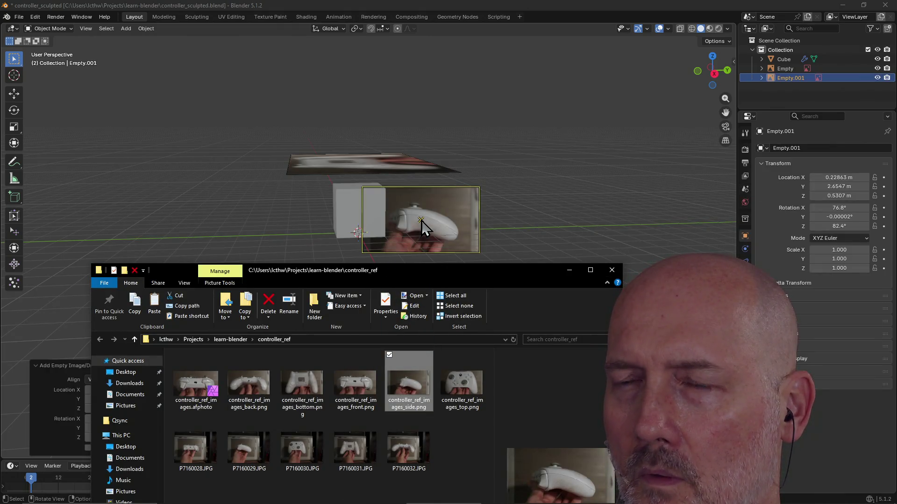
pyautogui.moveTo(455, 226)
pyautogui.mouseDown(button='middle')
pyautogui.moveTo(493, 229)
pyautogui.moveTo(519, 191)
pyautogui.moveTo(424, 274)
pyautogui.moveTo(388, 232)
pyautogui.moveTo(351, 239)
pyautogui.moveTo(470, 217)
pyautogui.moveTo(420, 280)
pyautogui.moveTo(401, 240)
pyautogui.moveTo(450, 232)
pyautogui.mouseUp(button='middle')
pyautogui.click(494, 232)
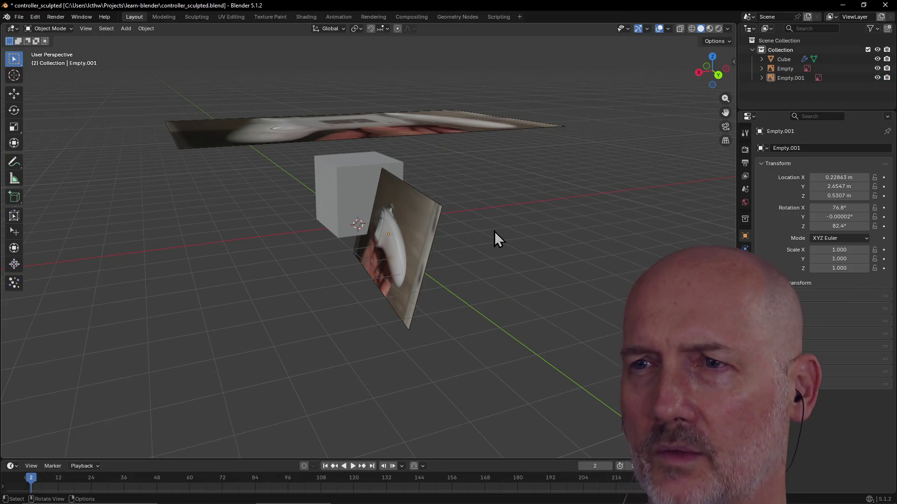
pyautogui.click(400, 245)
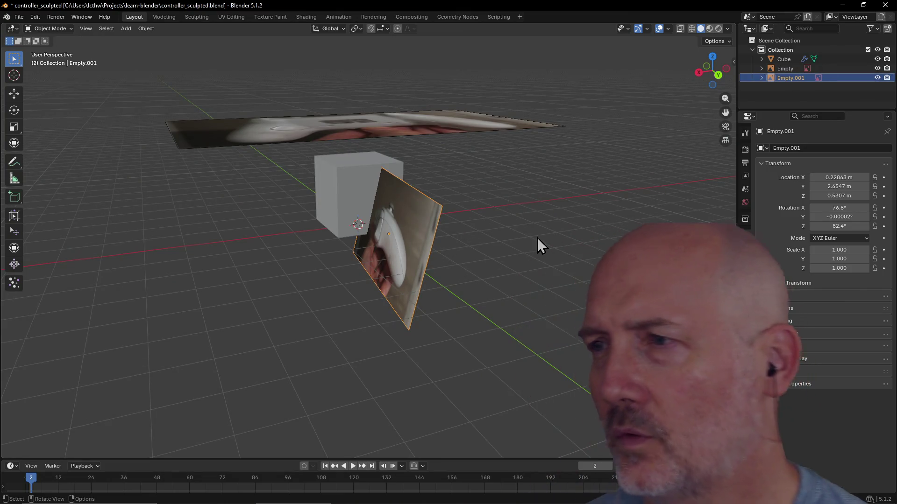
pyautogui.click(850, 178)
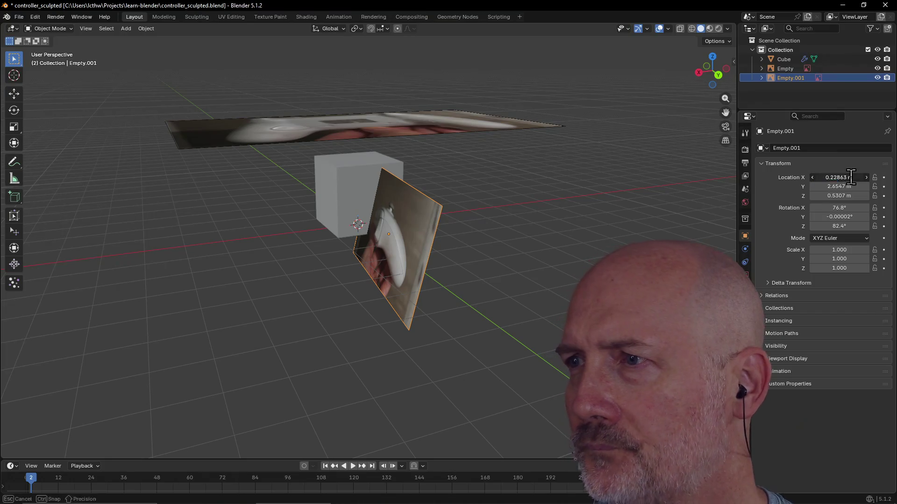
# Step: Set the side photo's location to 0, 0, 0
pyautogui.write('0')
pyautogui.click(847, 187)
pyautogui.write('0')
pyautogui.press('Return')
pyautogui.click(845, 195)
pyautogui.write('0')
pyautogui.press('Return')
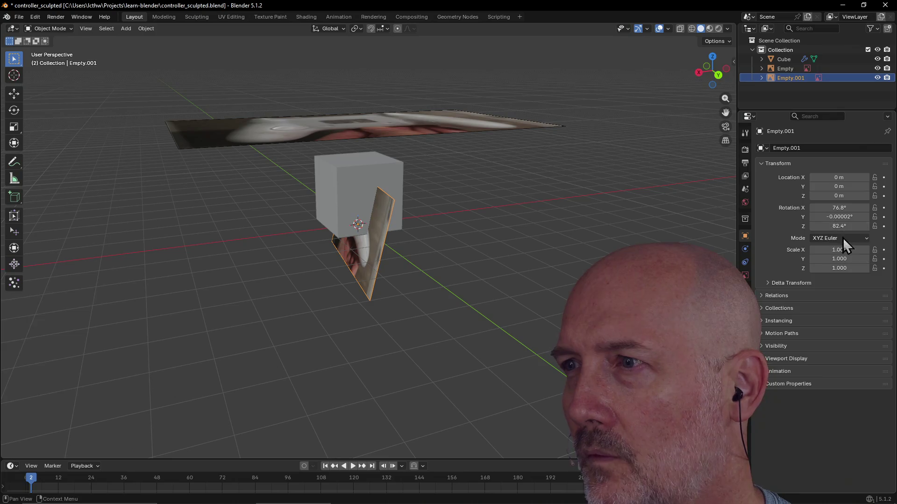
# Step: Set the side photo's rotation to 90° X, 0° Y and 90° Z
pyautogui.click(843, 208)
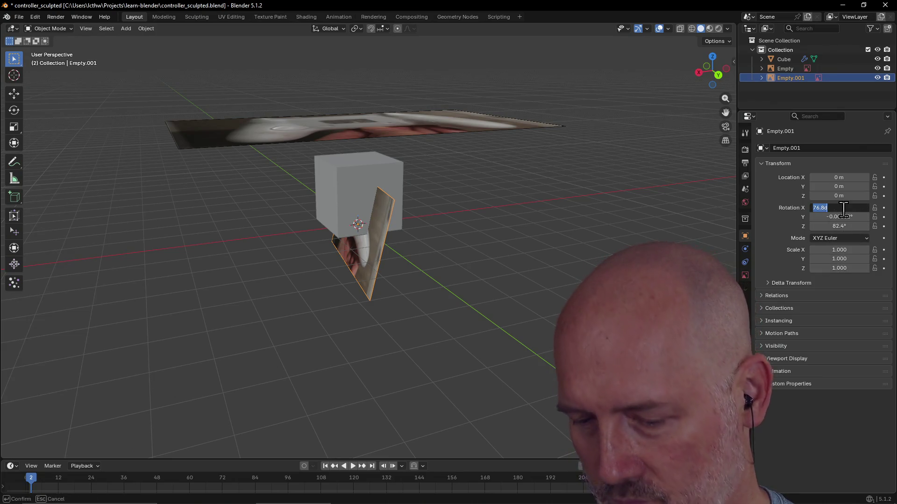
pyautogui.write('0')
pyautogui.press('Return')
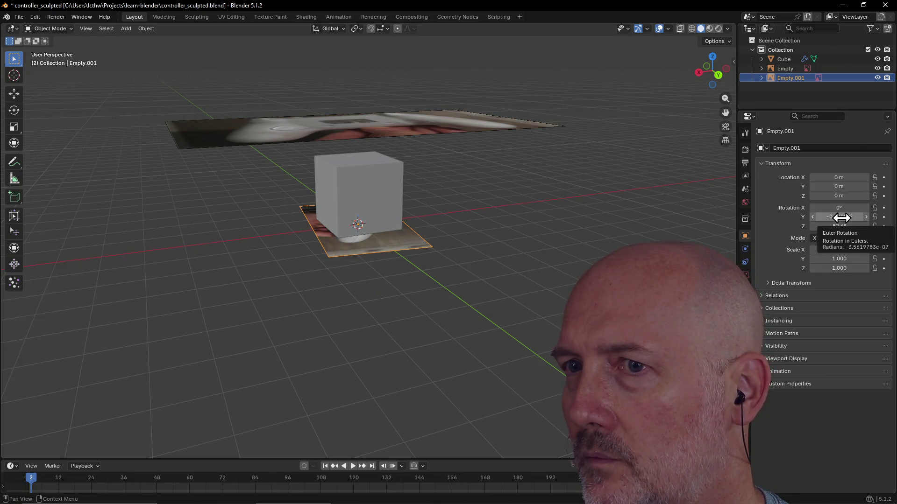
pyautogui.click(841, 208)
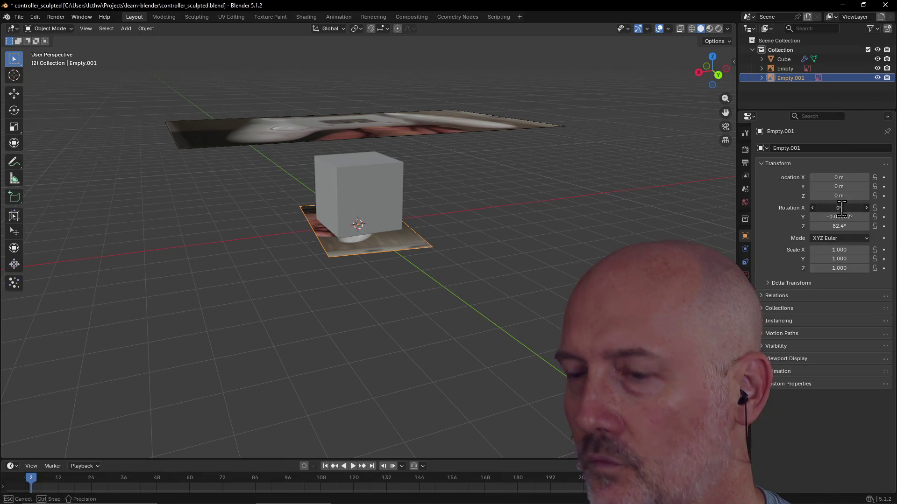
pyautogui.write('90')
pyautogui.press('Return')
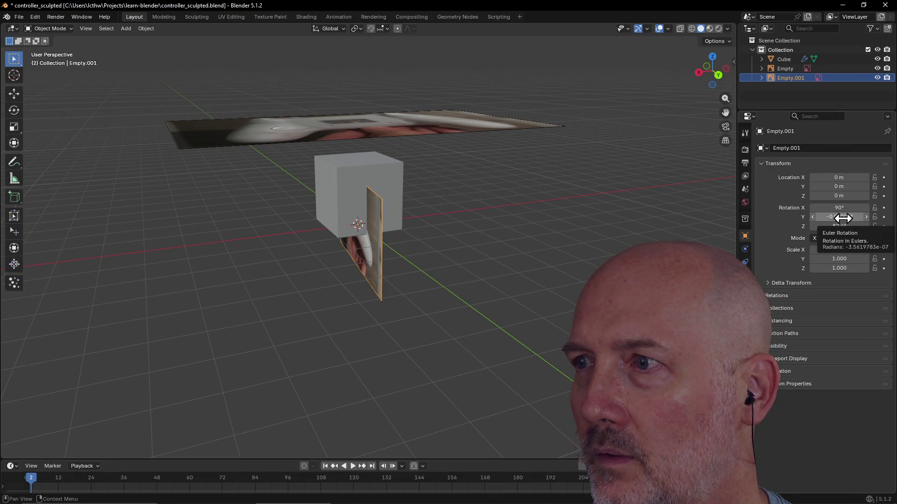
pyautogui.click(842, 217)
pyautogui.write('0')
pyautogui.press('Return')
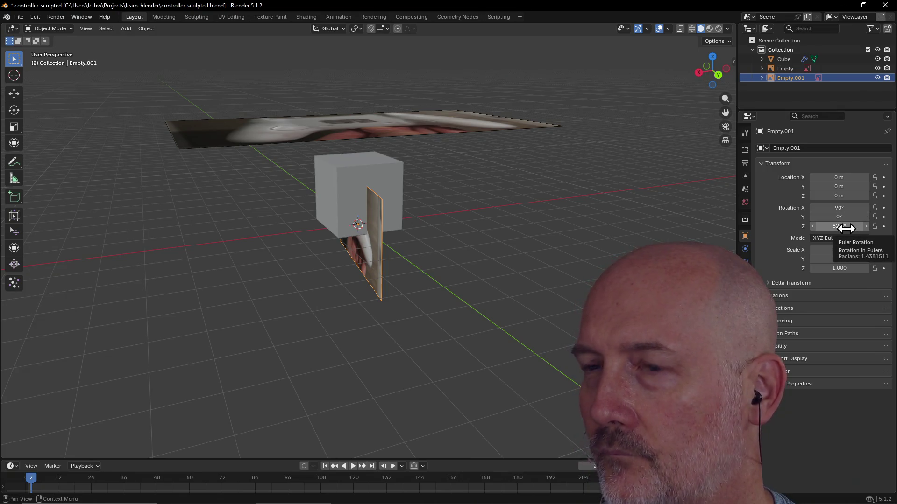
pyautogui.click(846, 226)
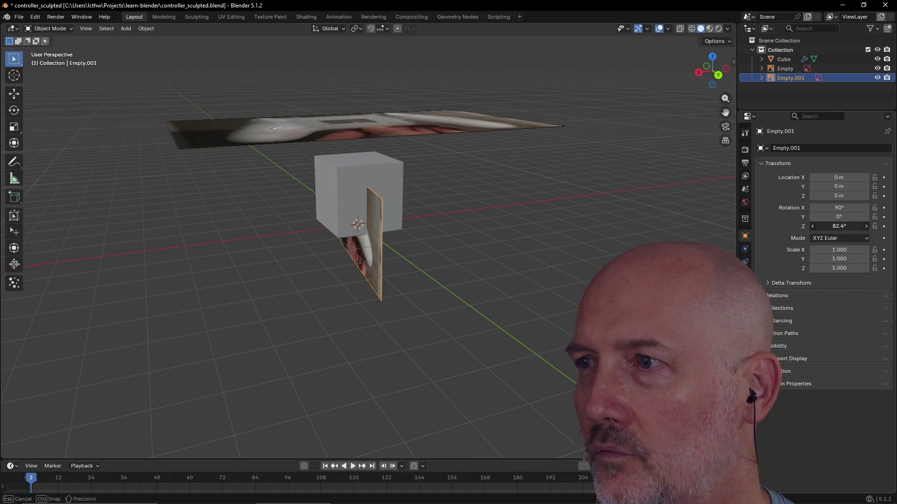
pyautogui.write('90')
pyautogui.press('Return')
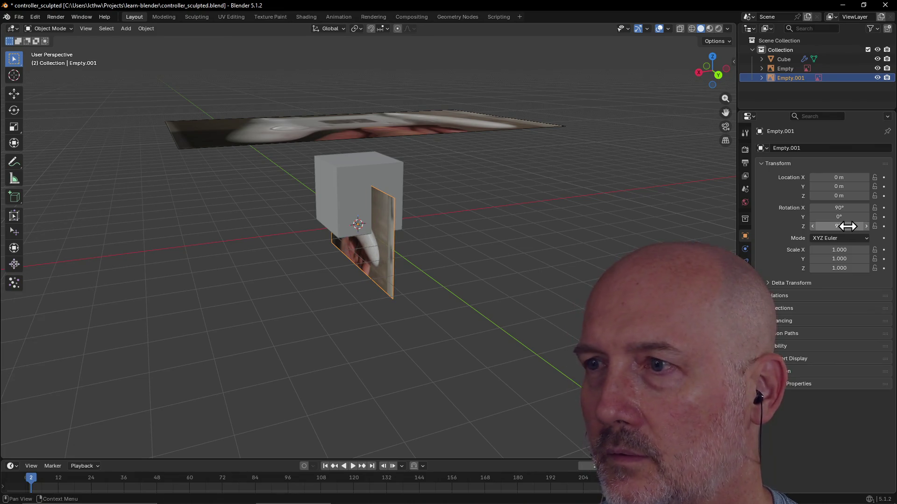
# Step: Keep the side photo's scale at 2 in X and Y, with Z left at 1
pyautogui.click(846, 250)
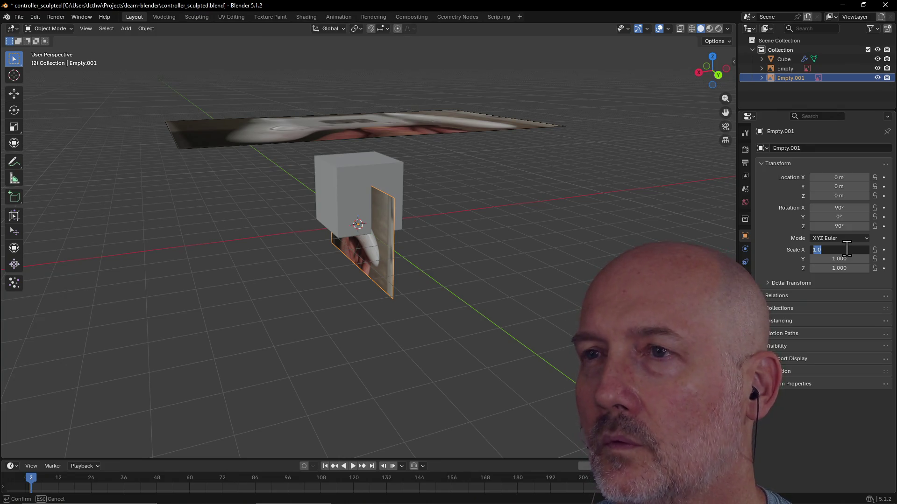
pyautogui.write('2')
pyautogui.press('Return')
pyautogui.click(845, 259)
pyautogui.press('Return')
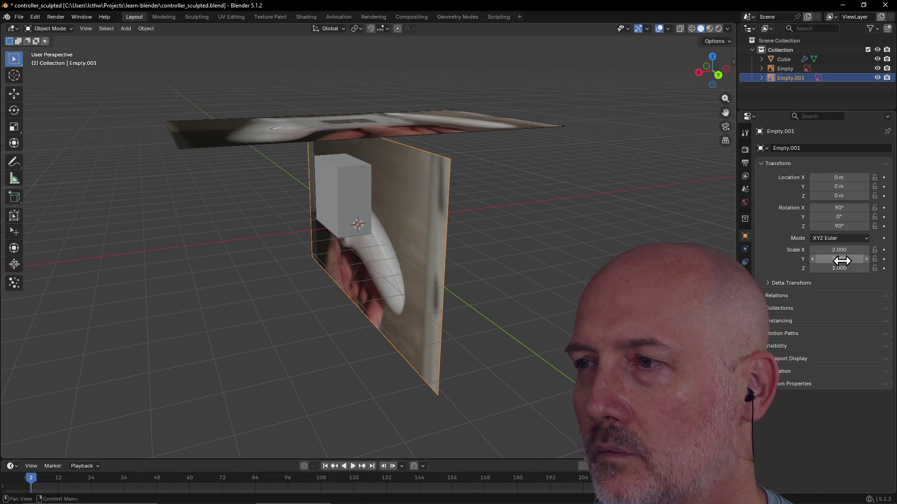
pyautogui.click(842, 268)
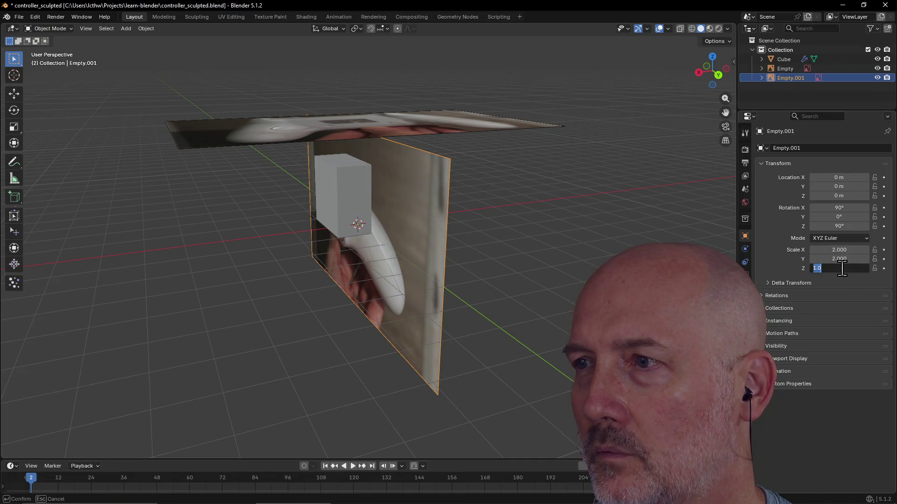
pyautogui.press('Return')
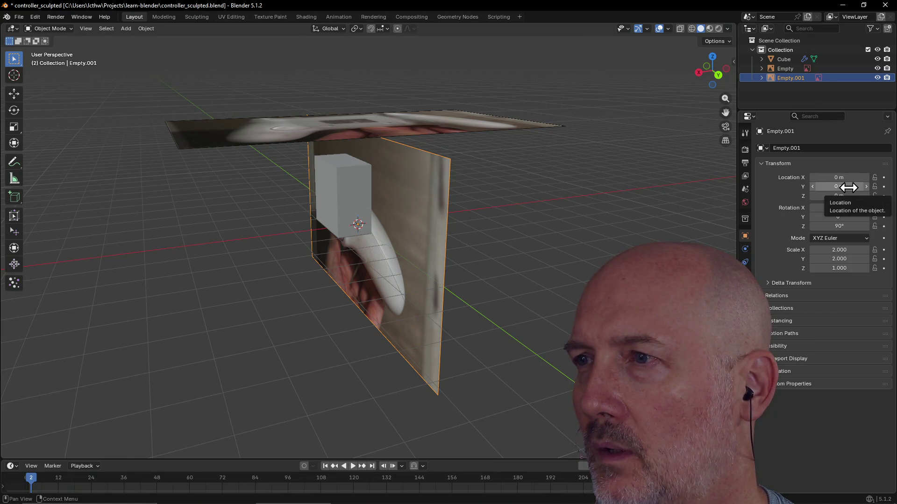
# Step: Move the side photo out to Location X 3 m
pyautogui.moveTo(839, 178); pyautogui.dragTo(839, 177)
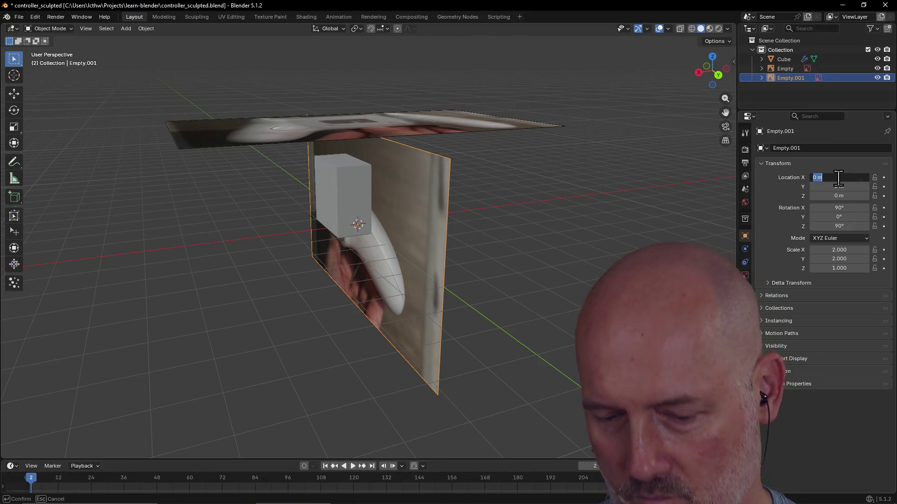
pyautogui.write('3m')
pyautogui.press('Return')
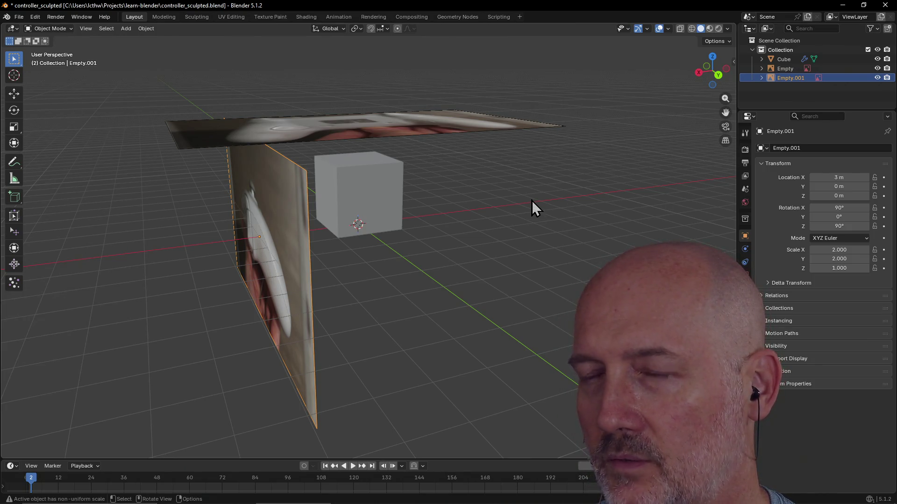
pyautogui.press('`')
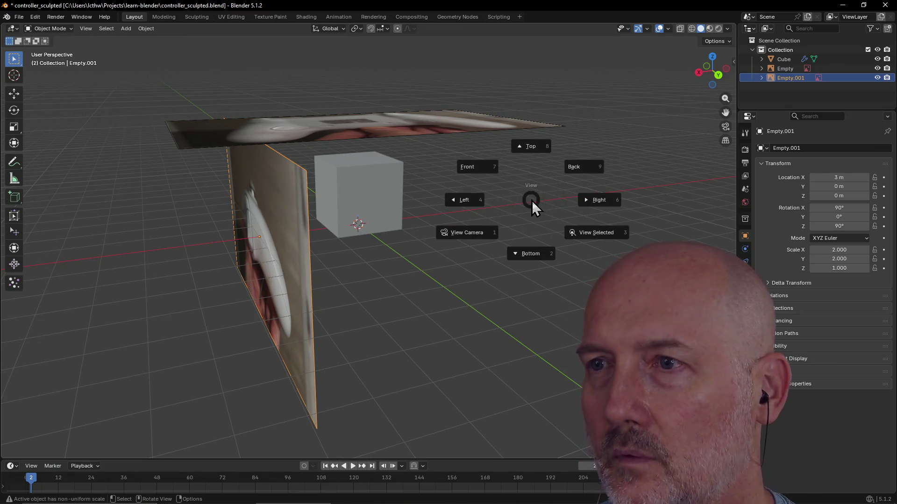
# Step: From the Right view, move the side photo to Location X −3 m
pyautogui.click(589, 201)
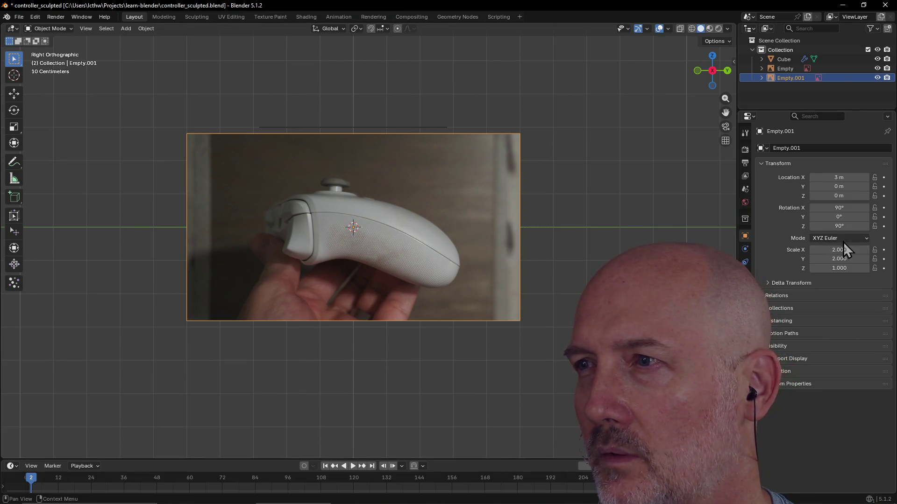
pyautogui.click(841, 177)
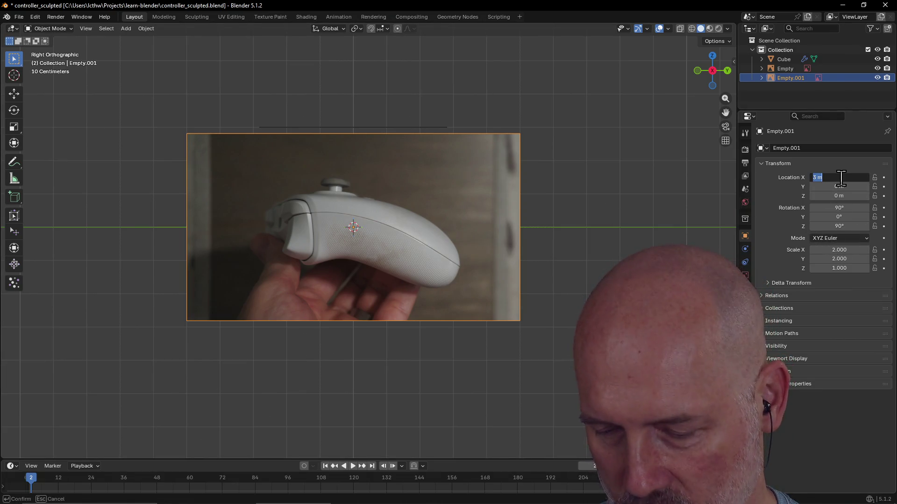
pyautogui.write('-0')
pyautogui.press('Return')
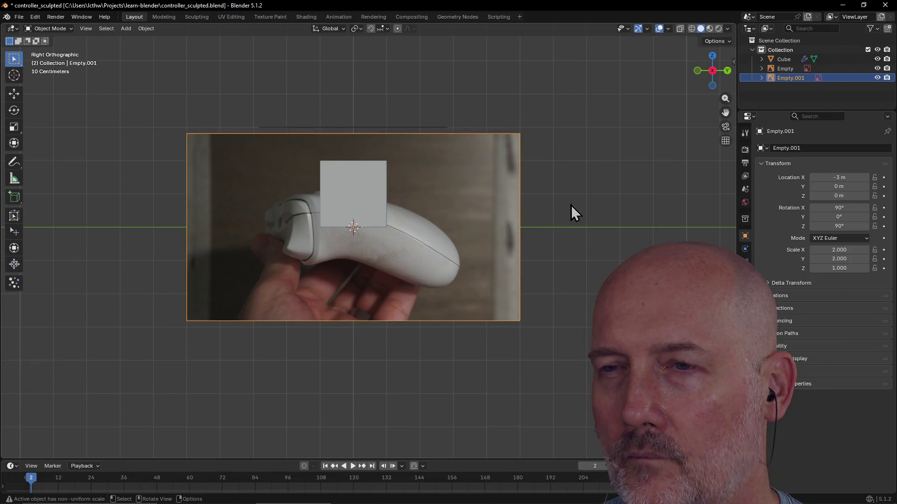
# Step: Compare the cube with the photos in Bottom and Right views, then select the cube
pyautogui.press('`')
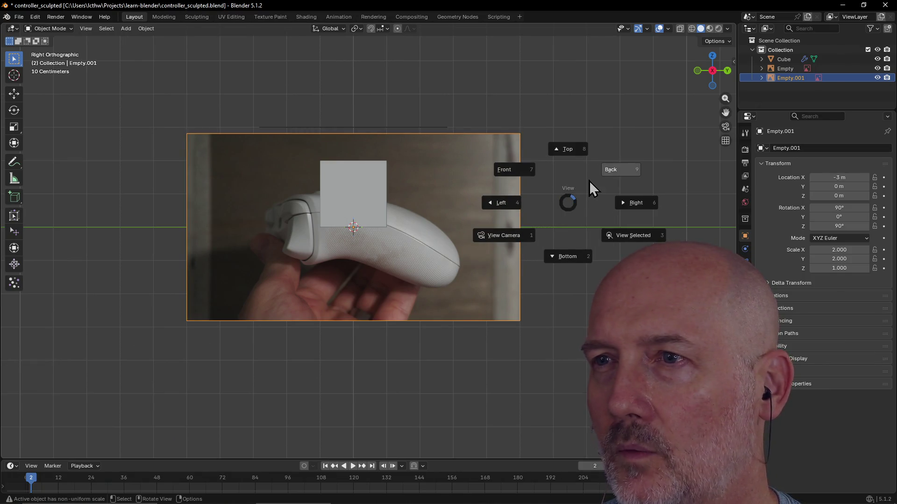
pyautogui.click(572, 257)
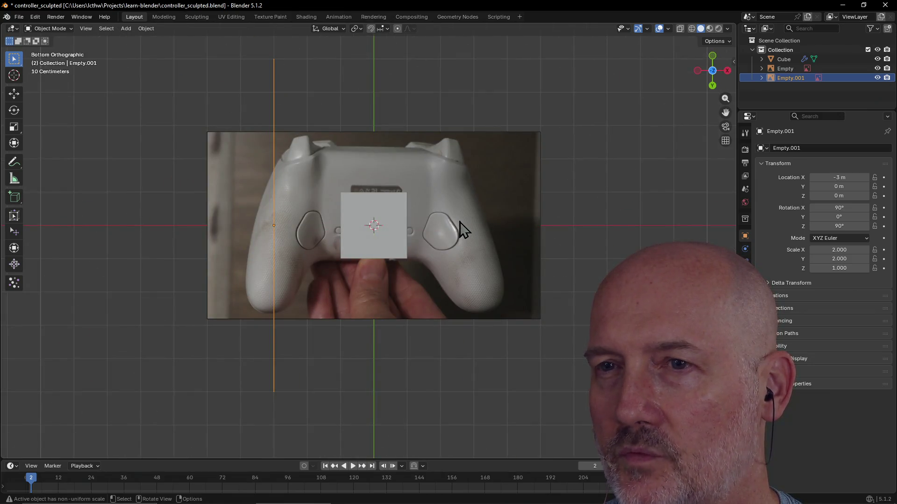
pyautogui.press('`')
pyautogui.click(529, 223)
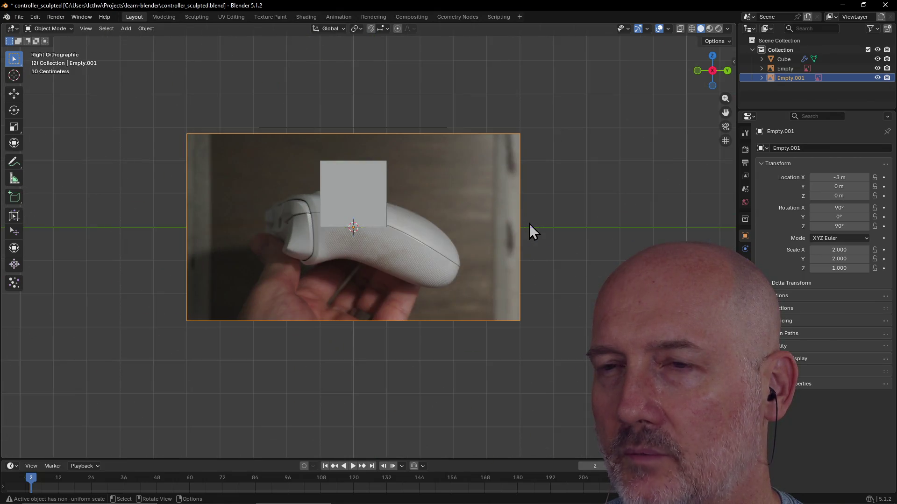
pyautogui.press('`')
pyautogui.click(529, 274)
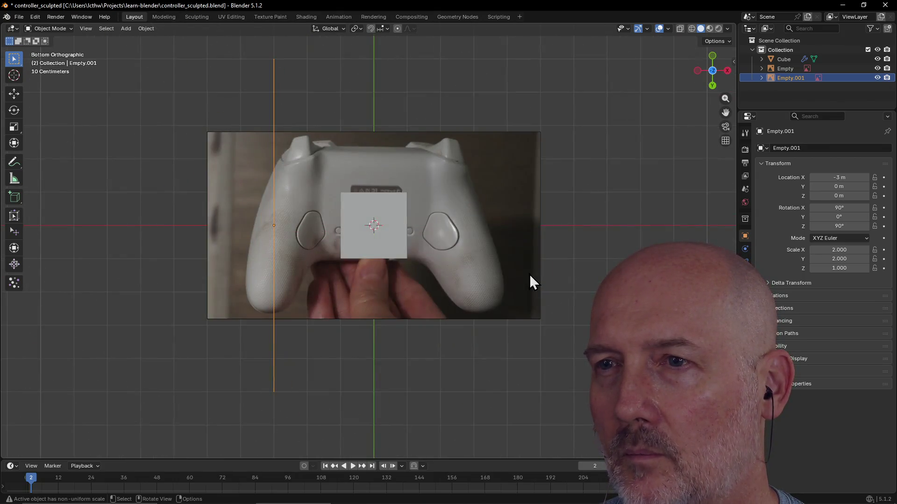
pyautogui.press('`')
pyautogui.click(588, 276)
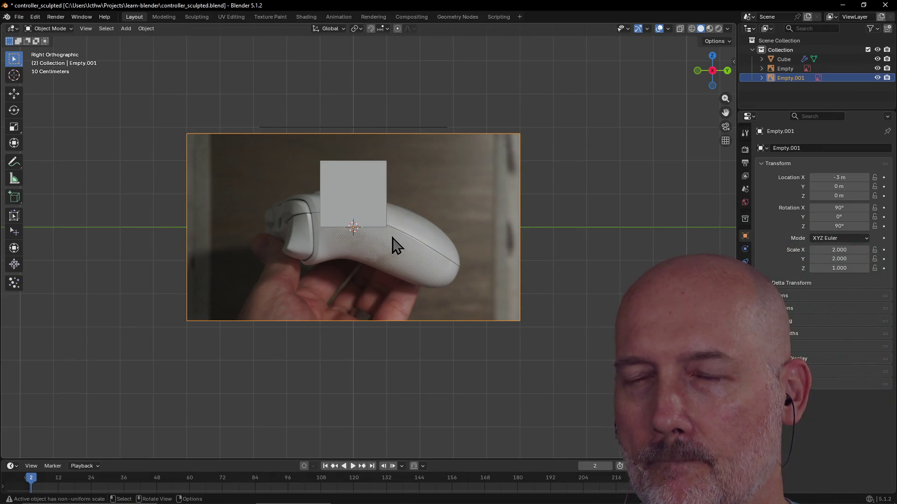
pyautogui.click(371, 205)
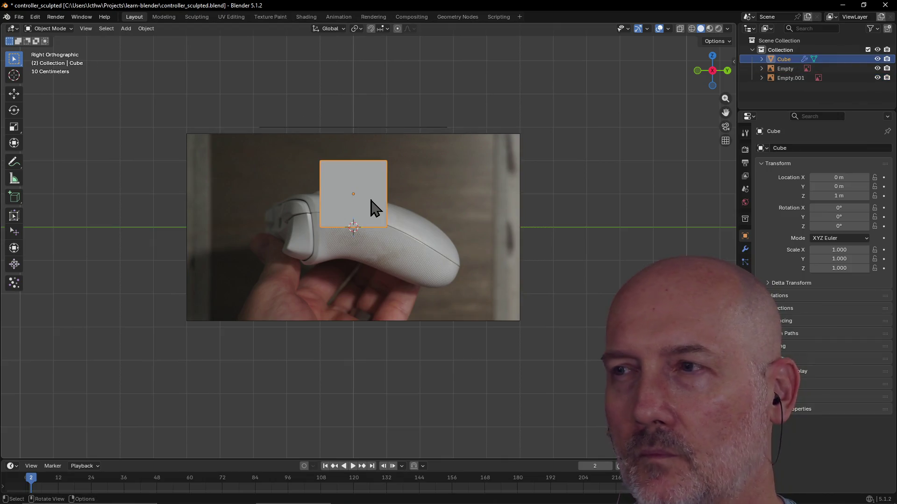
# Step: Set the cube's Location Z to 0 and deselect it
pyautogui.doubleClick(842, 198)
pyautogui.write('0')
pyautogui.press('Return')
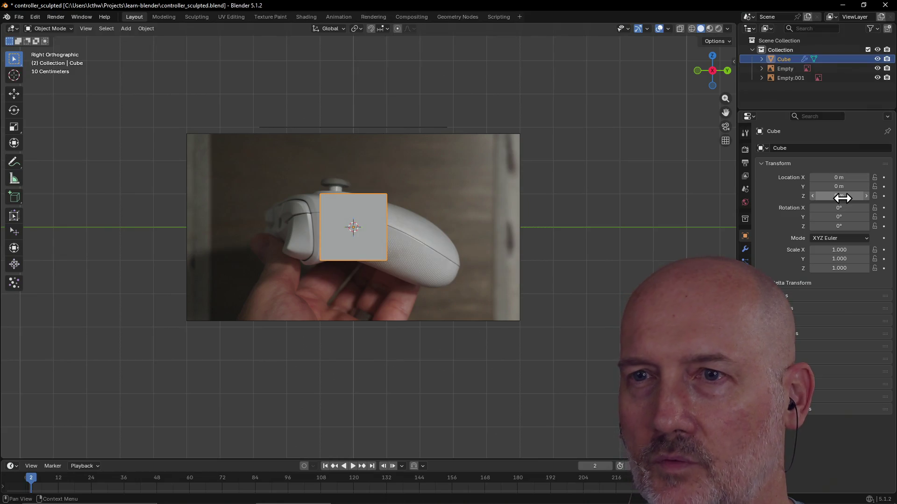
pyautogui.click(537, 243)
# Step: Check the cube among the reference photos and save controller_sculpted.blend
pyautogui.moveTo(439, 236)
pyautogui.mouseDown(button='middle')
pyautogui.moveTo(475, 264)
pyautogui.moveTo(546, 246)
pyautogui.moveTo(455, 245)
pyautogui.moveTo(411, 261)
pyautogui.moveTo(397, 248)
pyautogui.moveTo(496, 224)
pyautogui.moveTo(570, 268)
pyautogui.moveTo(509, 213)
pyautogui.moveTo(445, 226)
pyautogui.moveTo(421, 248)
pyautogui.moveTo(321, 250)
pyautogui.moveTo(449, 247)
pyautogui.moveTo(416, 267)
pyautogui.moveTo(416, 300)
pyautogui.moveTo(426, 196)
pyautogui.moveTo(440, 242)
pyautogui.moveTo(422, 234)
pyautogui.moveTo(426, 207)
pyautogui.mouseUp(button='middle')
pyautogui.scroll(3, 421, 248)
pyautogui.scroll(-3, 448, 239)
pyautogui.scroll(3, 439, 246)
pyautogui.scroll(-5, 432, 251)
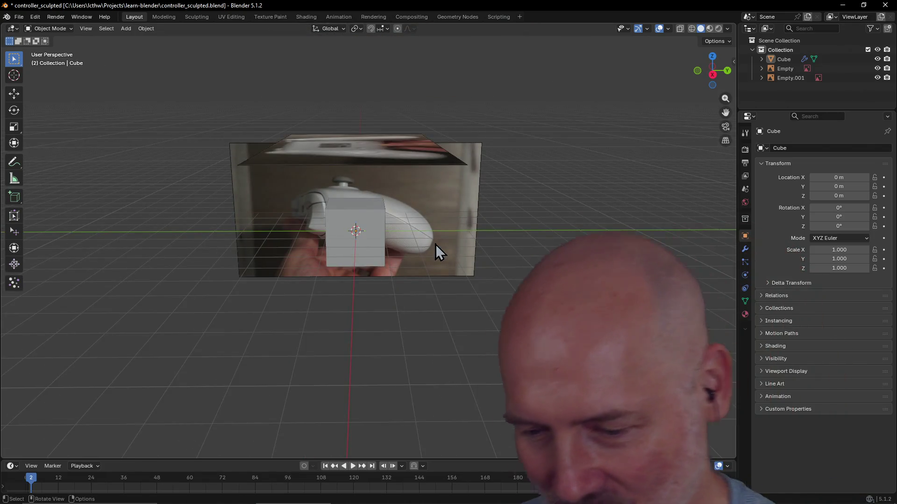
pyautogui.hotkey('ctrl', 's')
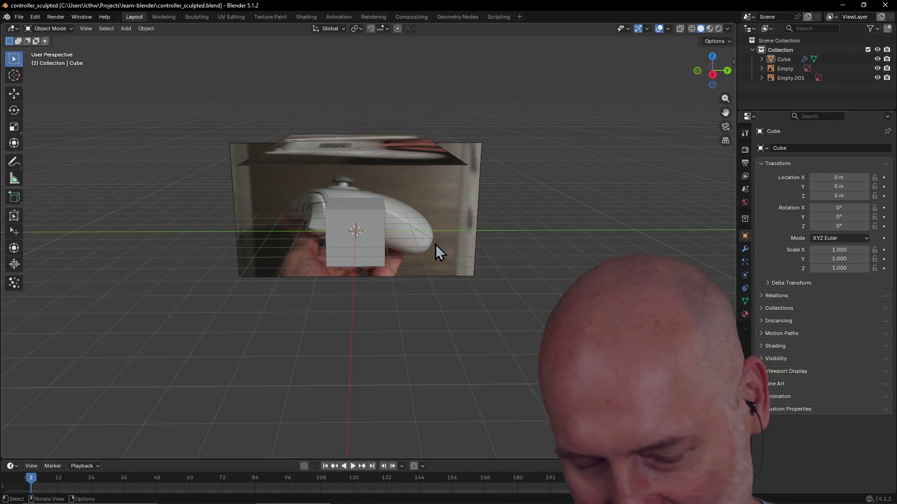
pyautogui.scroll(3, 467, 239)
pyautogui.scroll(-2, 463, 230)
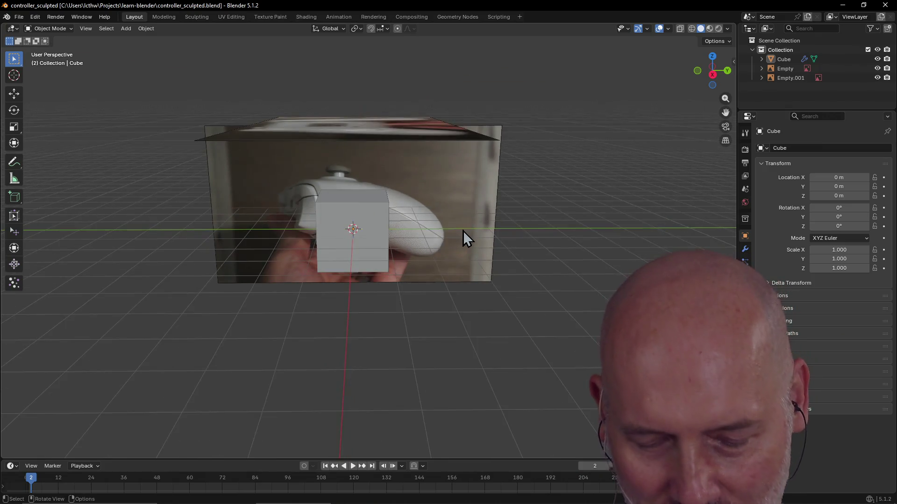
pyautogui.hotkey('ctrl', 's')
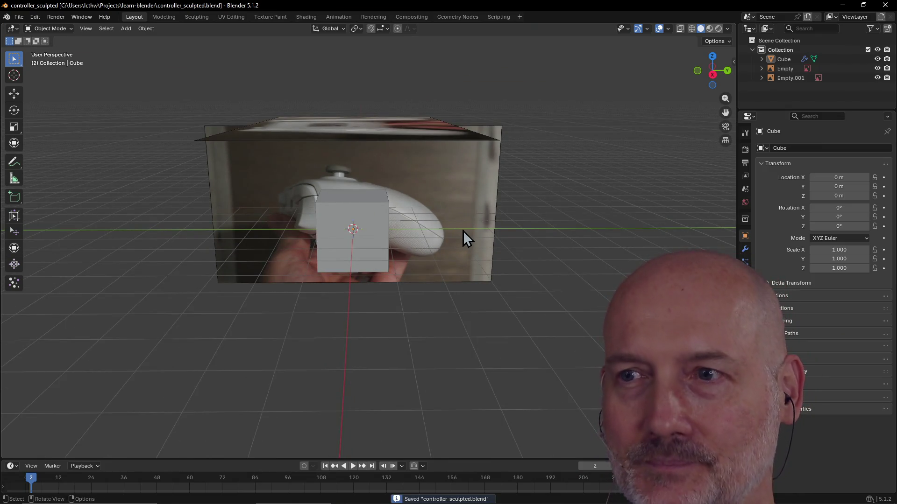
pyautogui.moveTo(441, 262)
pyautogui.mouseDown(button='middle')
pyautogui.moveTo(419, 232)
pyautogui.moveTo(421, 240)
pyautogui.mouseUp(button='middle')
pyautogui.press('`')
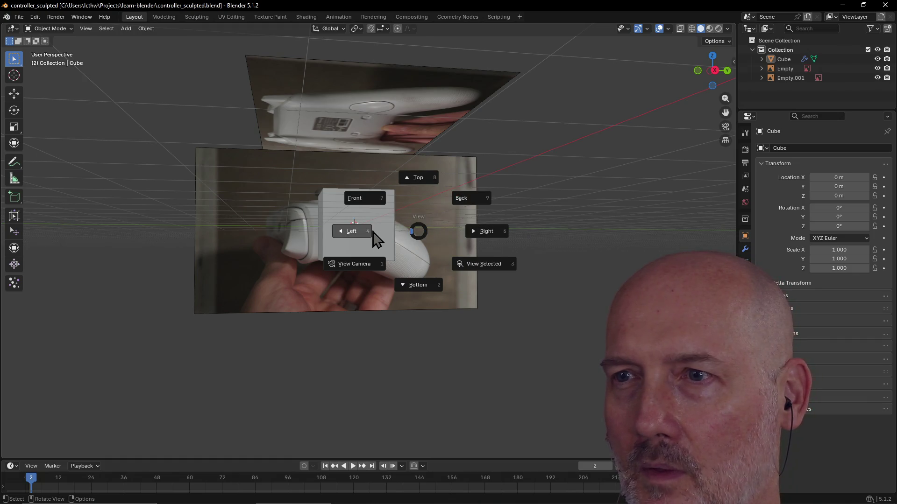
# Step: View the scene from the Back, then switch to the four-panel quad view
pyautogui.click(481, 208)
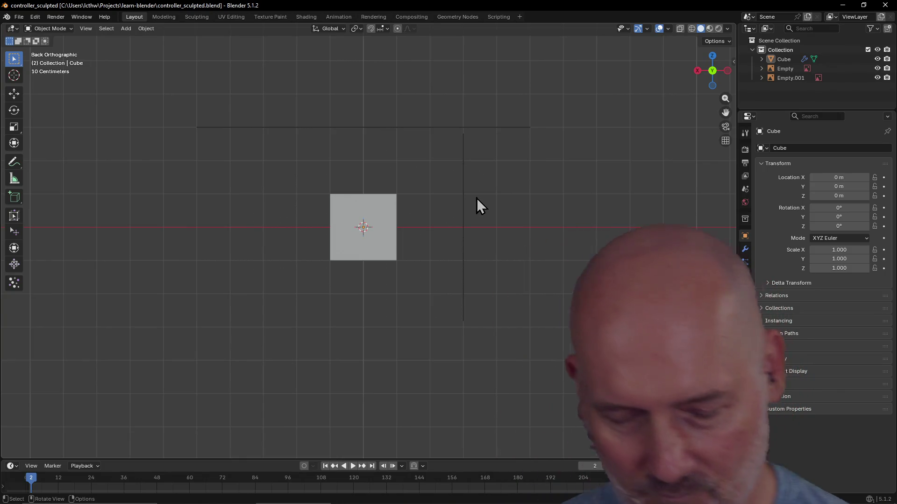
pyautogui.hotkey('alt', 'Tab')
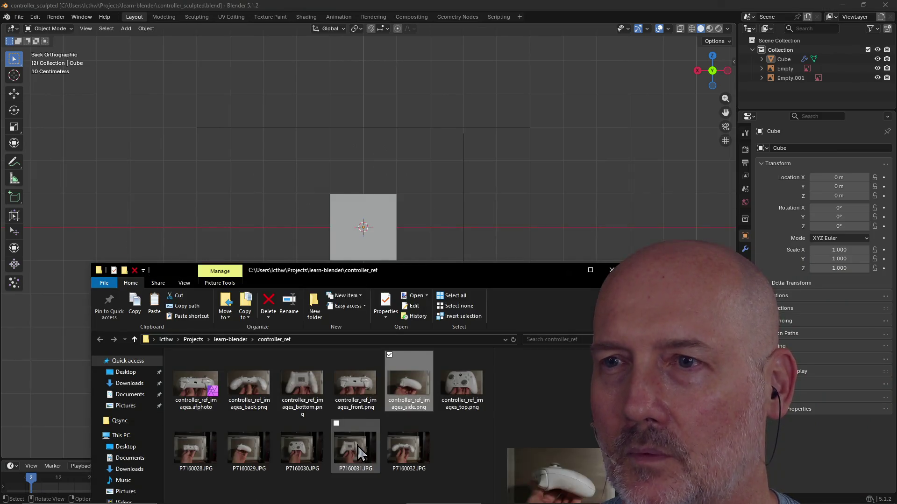
pyautogui.hotkey('alt', 'Tab')
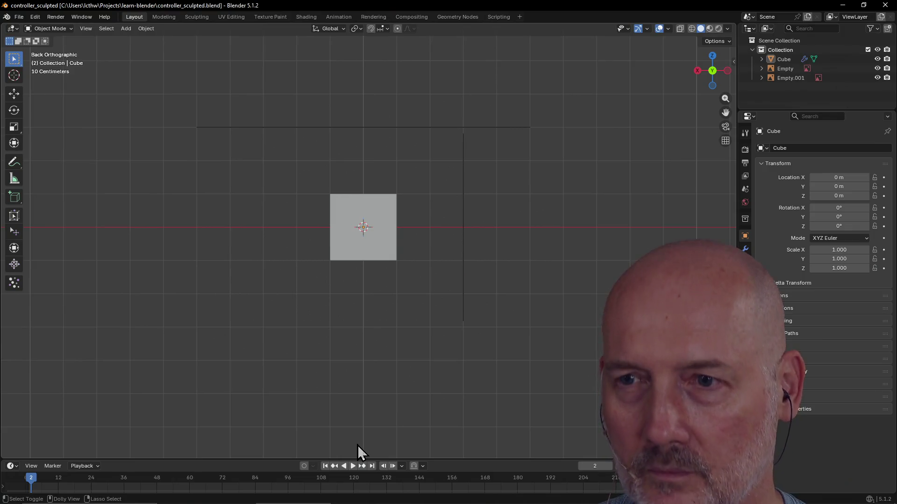
pyautogui.hotkey('ctrl', 'alt', 'q')
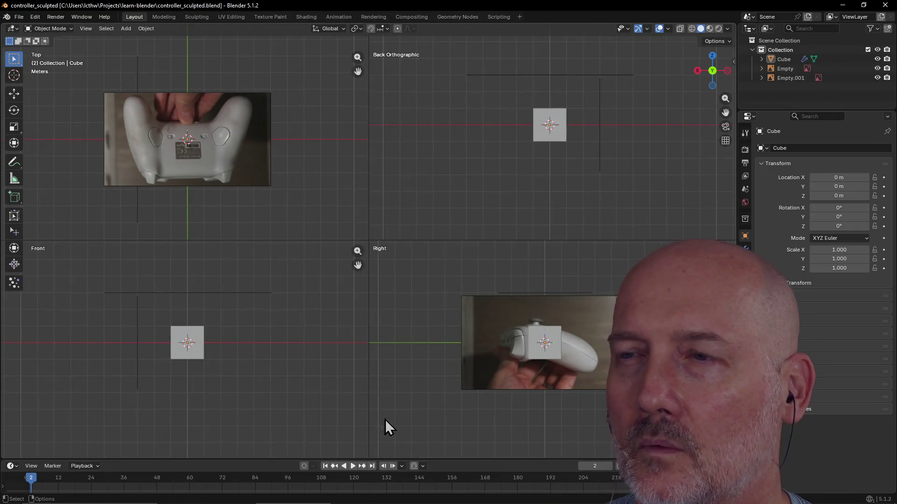
# Step: Set the top-right quad panel to Back, orbit it into perspective, then return to one view
pyautogui.click(543, 139)
pyautogui.moveTo(544, 138)
pyautogui.mouseDown(button='middle')
pyautogui.moveTo(554, 136)
pyautogui.moveTo(539, 156)
pyautogui.mouseUp(button='middle')
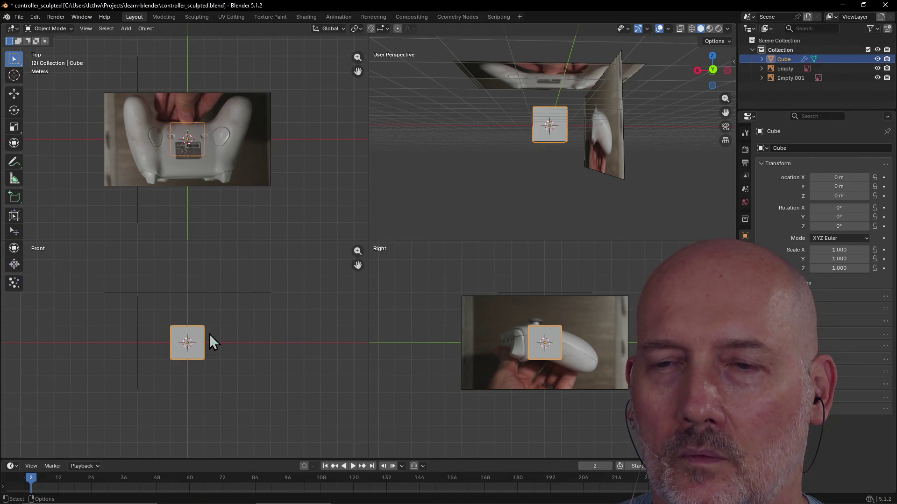
pyautogui.click(230, 327)
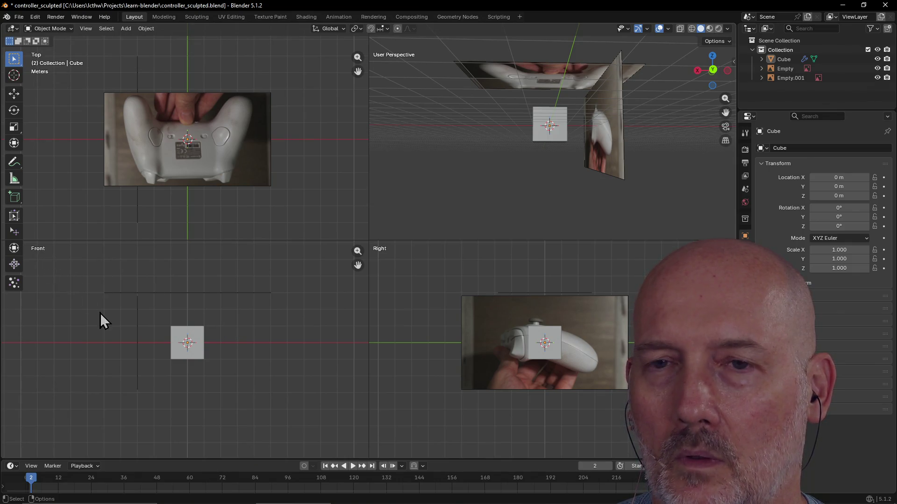
pyautogui.press('`')
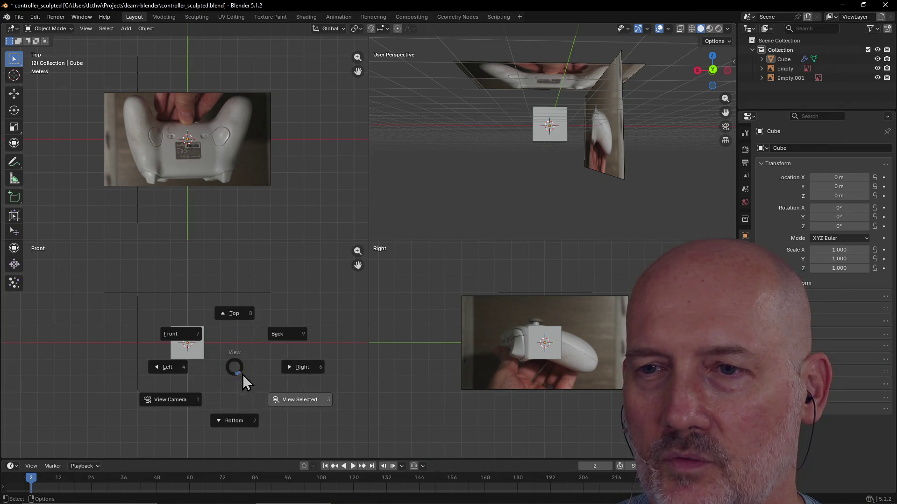
pyautogui.click(294, 329)
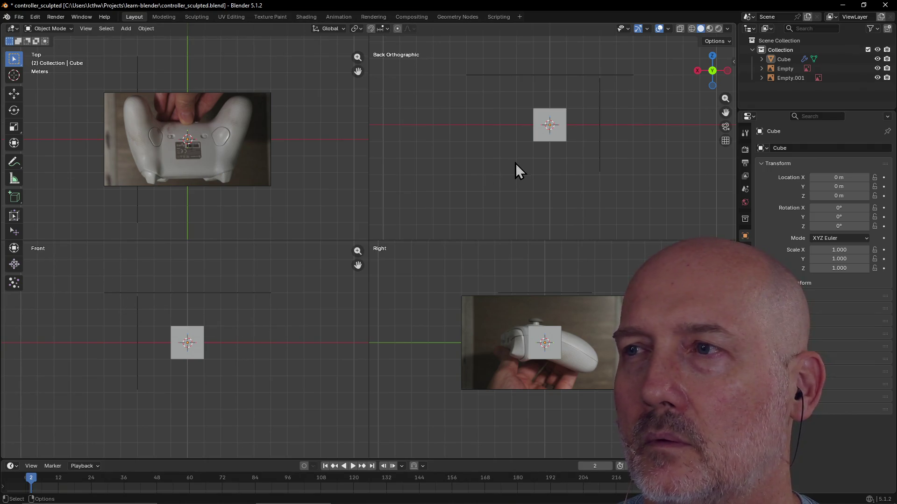
pyautogui.moveTo(515, 161)
pyautogui.mouseDown(button='middle')
pyautogui.moveTo(519, 118)
pyautogui.moveTo(532, 153)
pyautogui.moveTo(511, 183)
pyautogui.moveTo(329, 319)
pyautogui.mouseUp(button='middle')
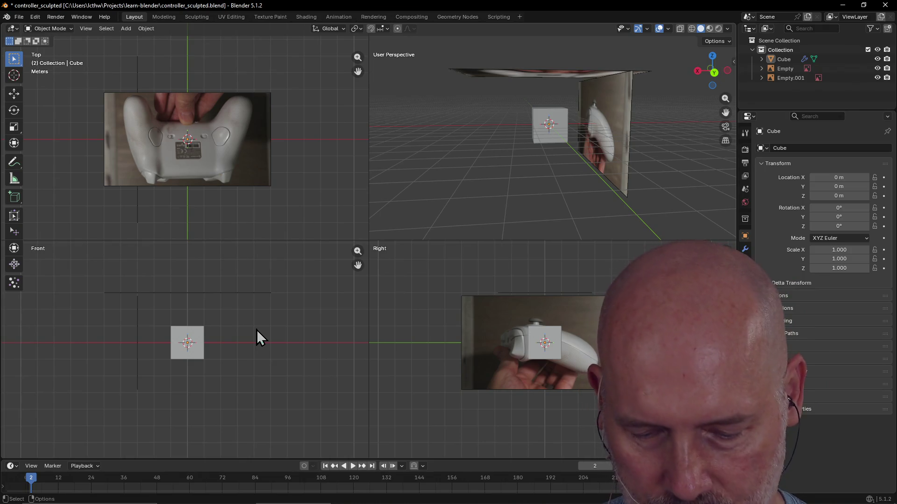
pyautogui.hotkey('ctrl', 'alt', 'q')
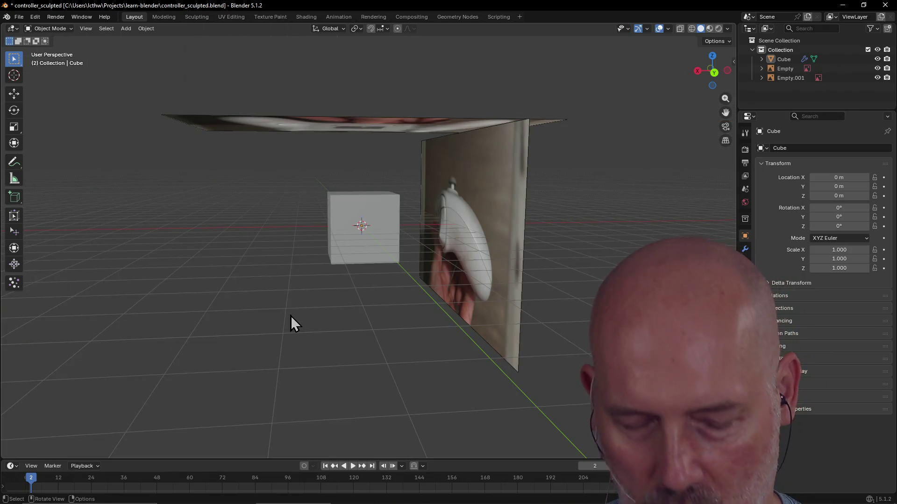
# Step: Save, then drop controller_ref_images_back.png from the folder into the viewport as an image empty
pyautogui.moveTo(290, 315)
pyautogui.mouseDown(button='middle')
pyautogui.moveTo(267, 313)
pyautogui.moveTo(276, 316)
pyautogui.mouseUp(button='middle')
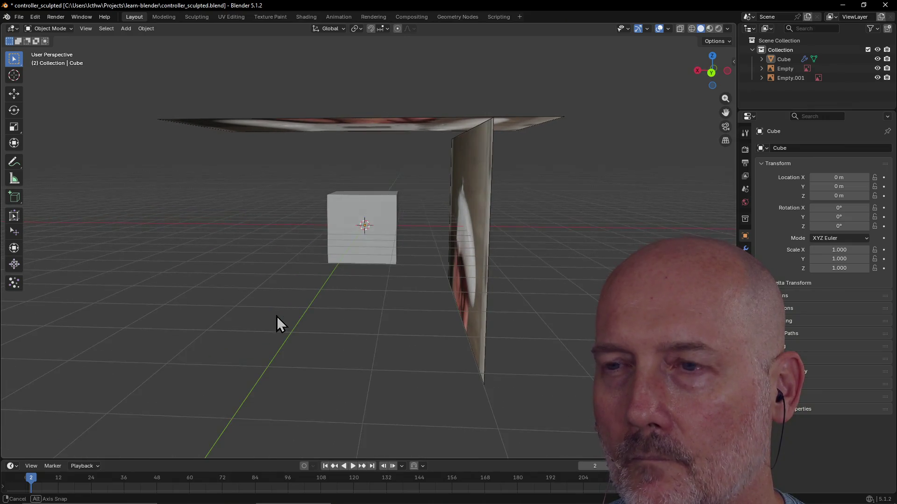
pyautogui.hotkey('ctrl', 's')
pyautogui.hotkey('alt', 'Tab')
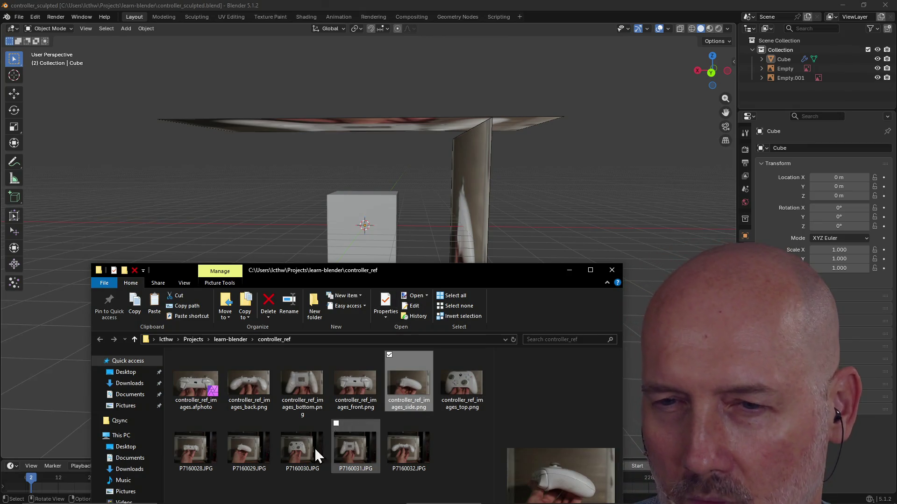
pyautogui.click(249, 399)
pyautogui.moveTo(249, 399); pyautogui.dragTo(245, 226)
pyautogui.moveTo(246, 227)
pyautogui.mouseDown(button='middle')
pyautogui.moveTo(324, 202)
pyautogui.moveTo(300, 234)
pyautogui.mouseUp(button='middle')
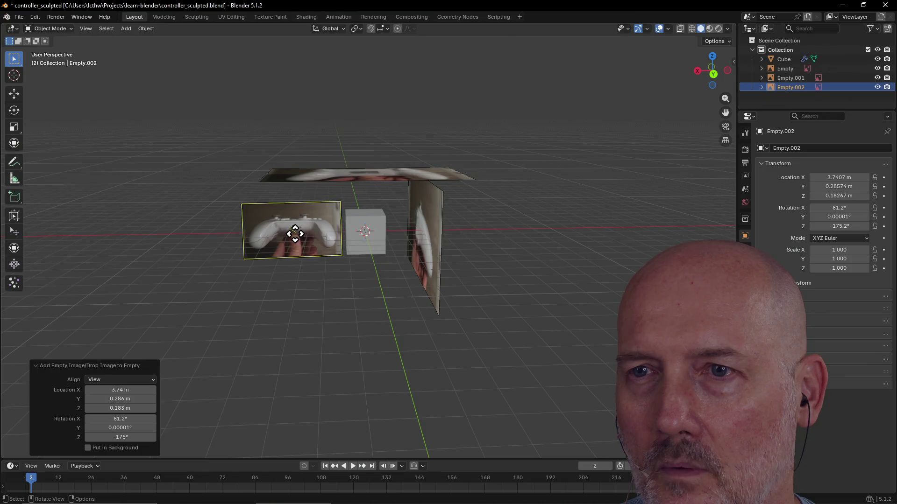
# Step: Place the new photo empty at location 0, 0, 0, viewed from Front orthographic
pyautogui.press('g')
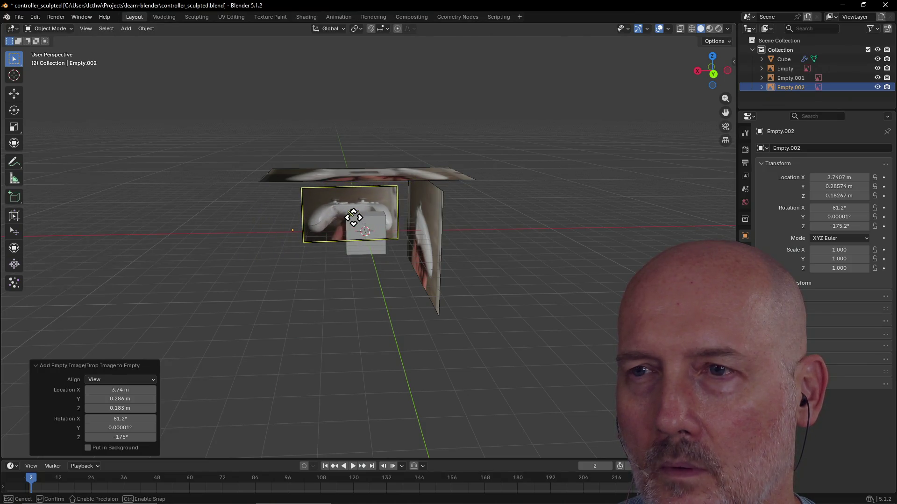
pyautogui.click(359, 218)
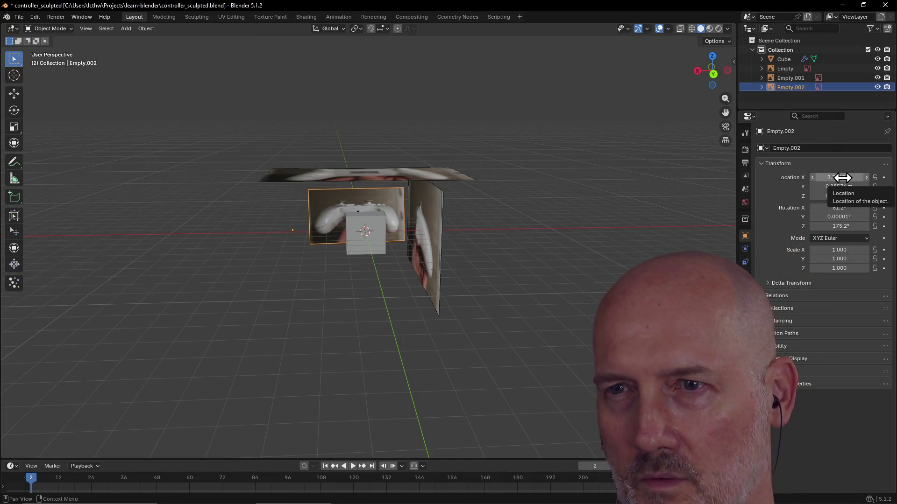
pyautogui.click(842, 177)
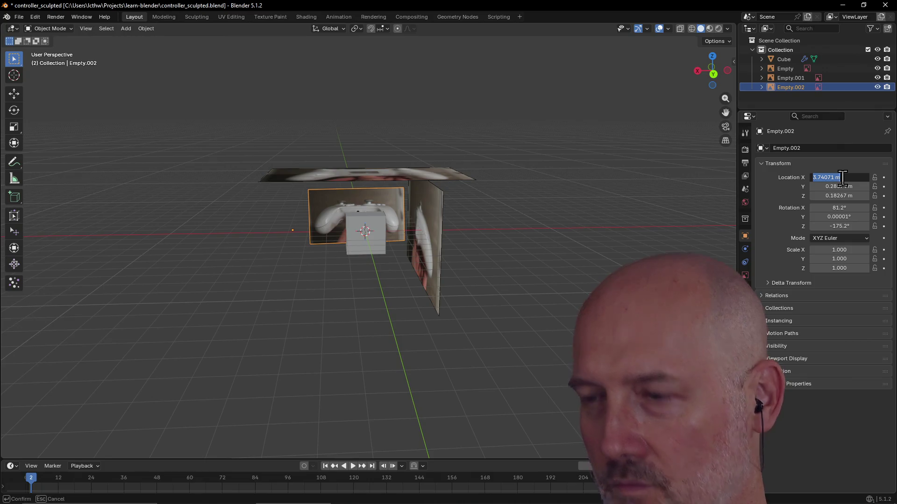
pyautogui.write('0')
pyautogui.press('Return')
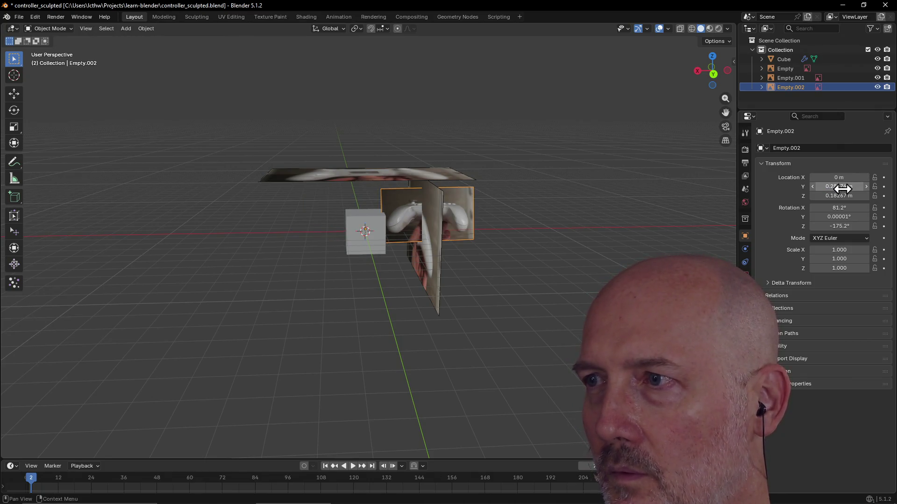
pyautogui.press('`')
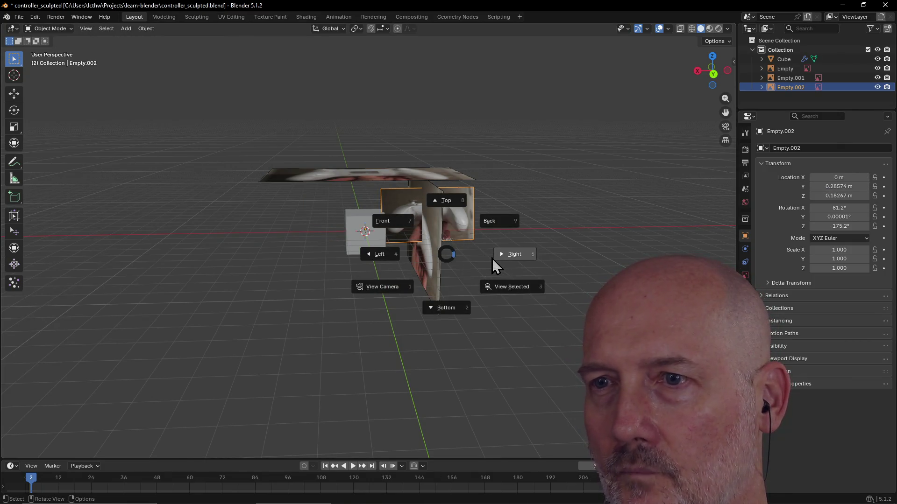
pyautogui.click(396, 223)
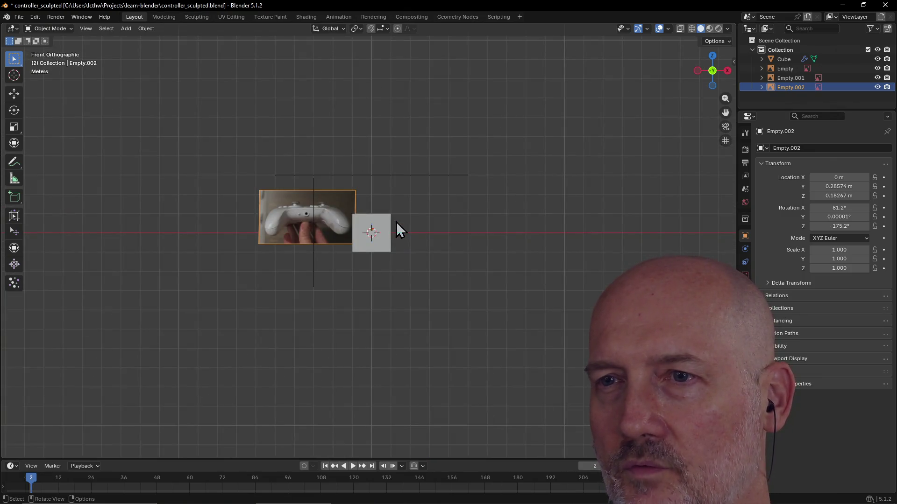
pyautogui.scroll(2, 396, 228)
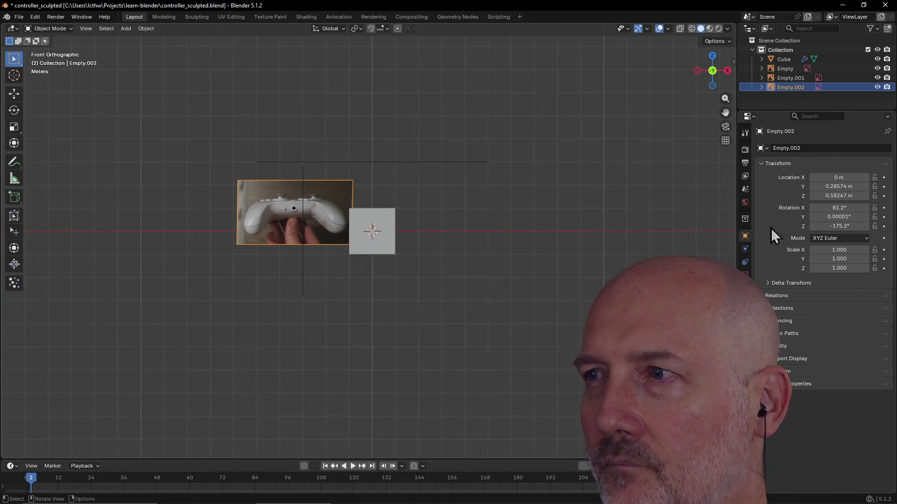
pyautogui.click(854, 187)
pyautogui.write('0')
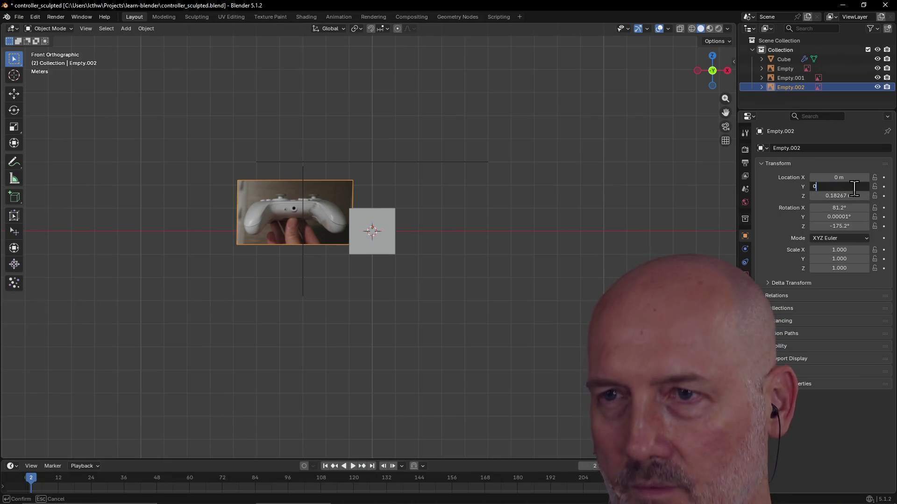
pyautogui.press('Return')
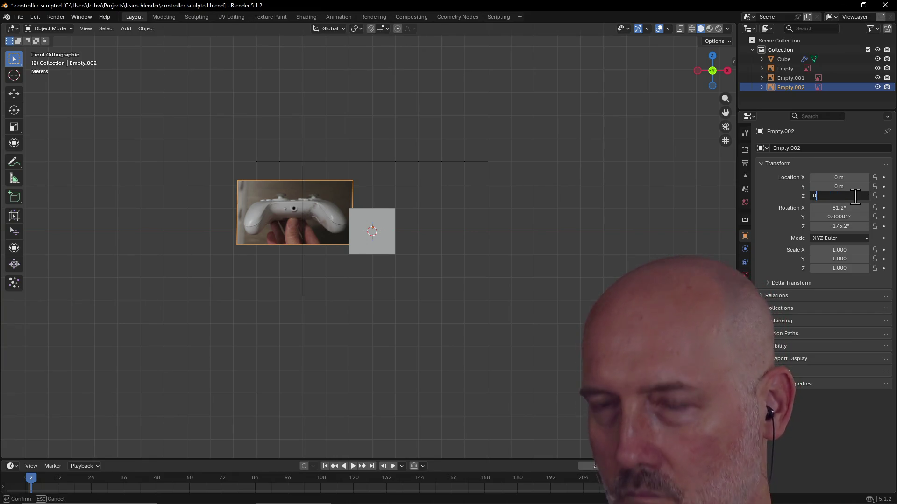
pyautogui.press('BackSpace')
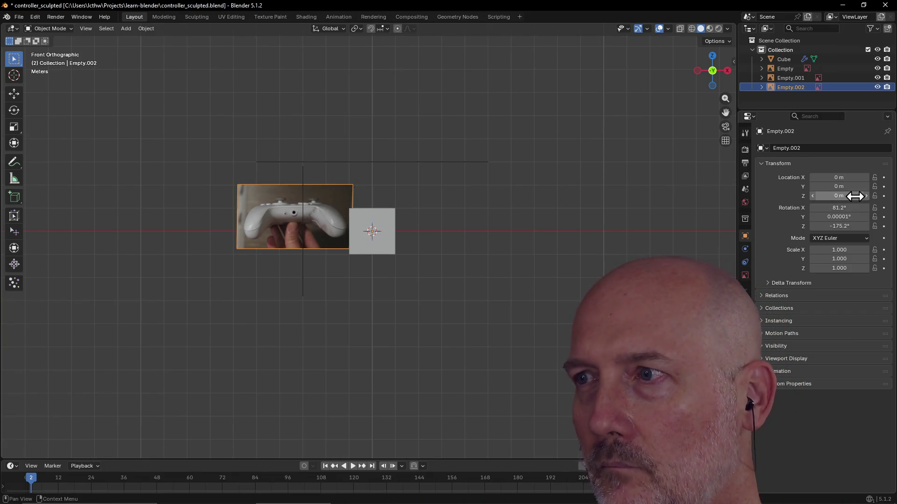
pyautogui.click(852, 187)
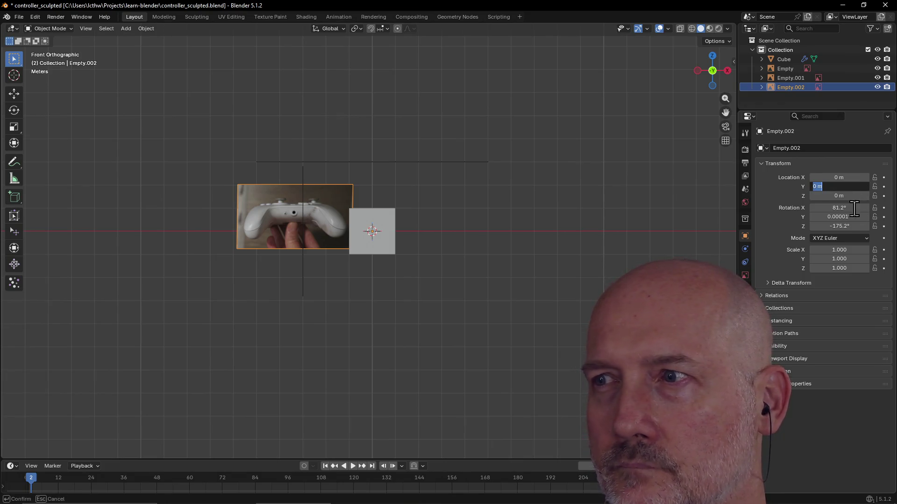
pyautogui.press('Return')
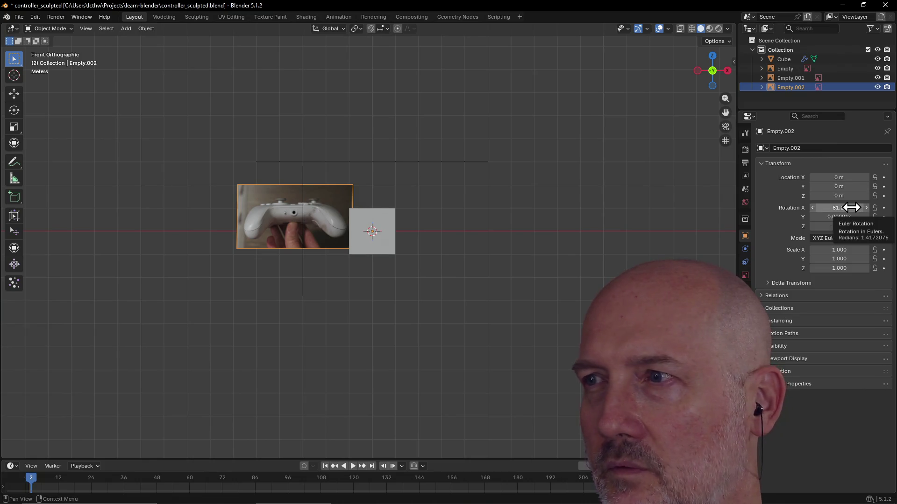
# Step: Rotate the photo 90° in X and 0° in Z so it faces front
pyautogui.click(851, 207)
pyautogui.write('90')
pyautogui.press('Return')
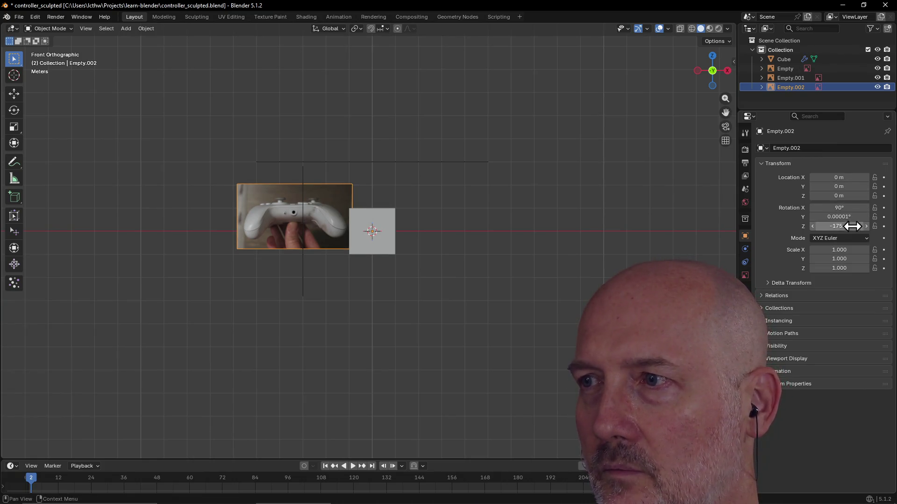
pyautogui.click(852, 227)
pyautogui.write('0')
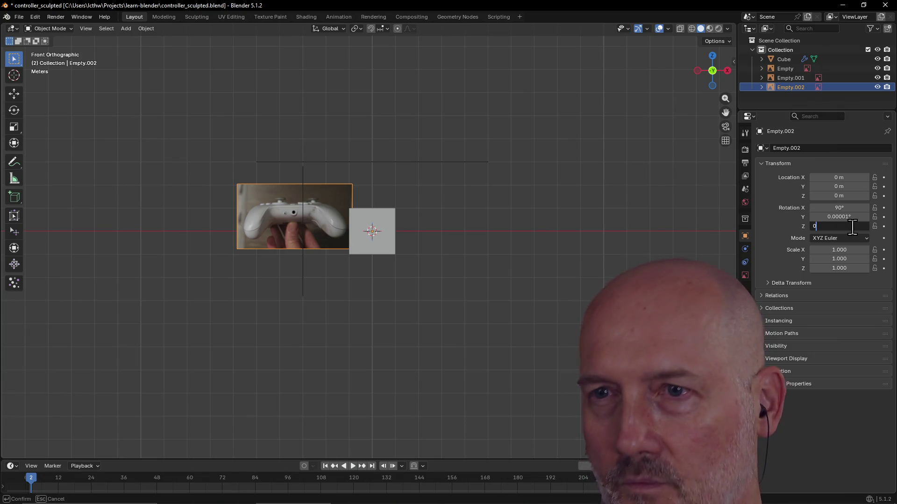
pyautogui.press('Return')
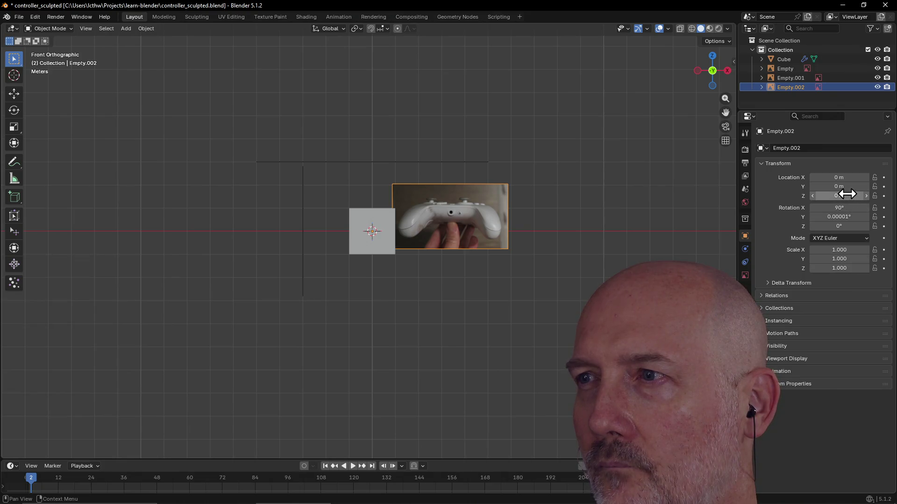
# Step: Scale the photo to 2 in X and Y, then deselect it
pyautogui.click(846, 249)
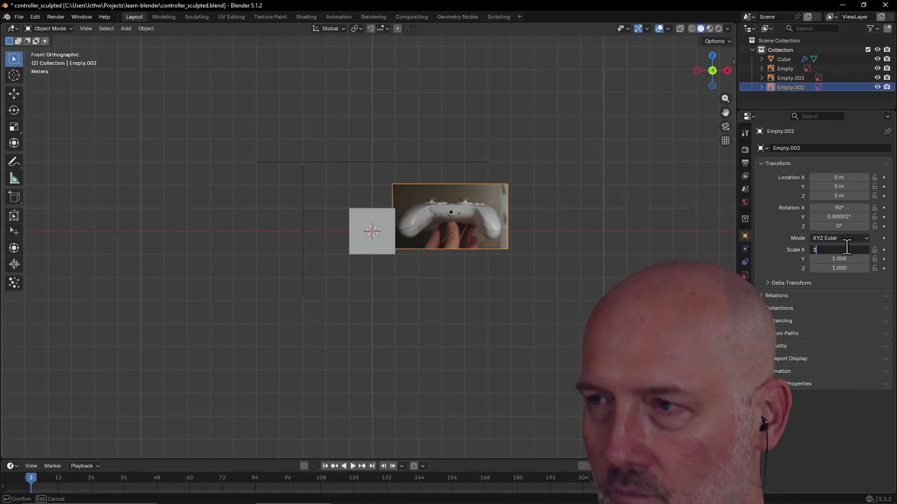
pyautogui.write('2')
pyautogui.press('Return')
pyautogui.click(840, 258)
pyautogui.write('2')
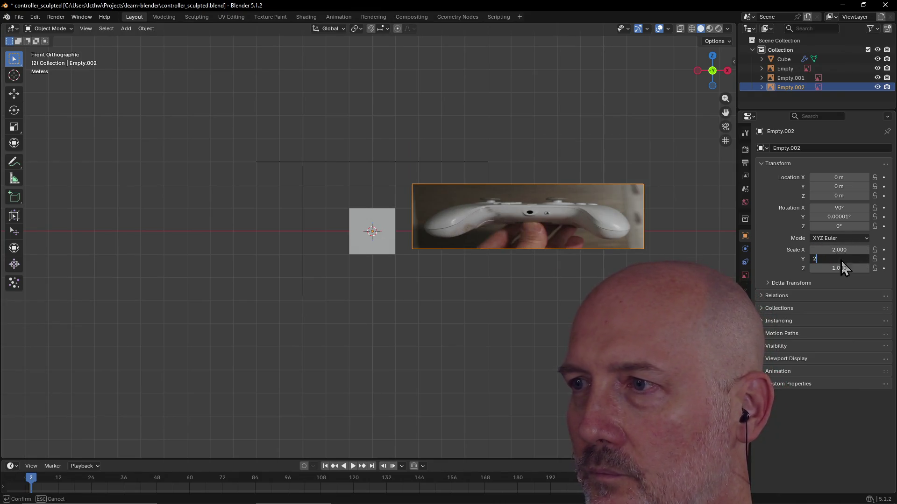
pyautogui.press('Return')
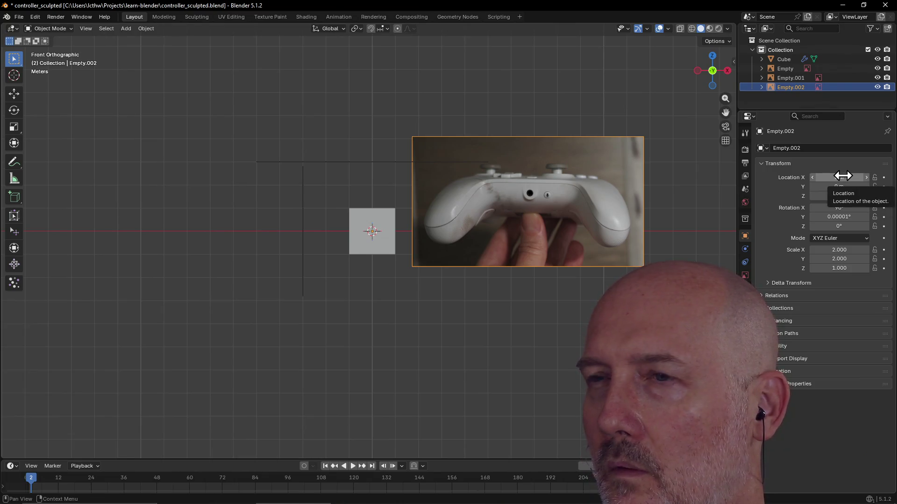
pyautogui.click(497, 318)
pyautogui.moveTo(499, 301)
pyautogui.mouseDown(button='middle')
pyautogui.moveTo(502, 250)
pyautogui.moveTo(475, 300)
pyautogui.mouseUp(button='middle')
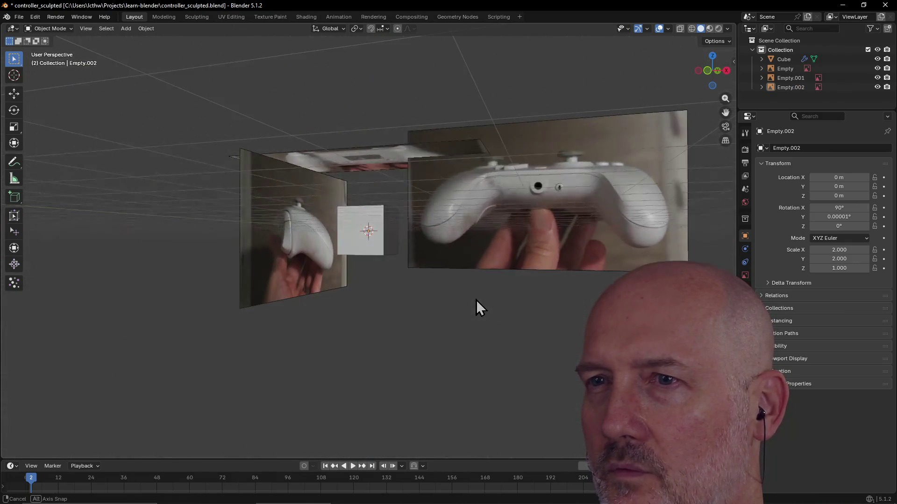
pyautogui.click(308, 274)
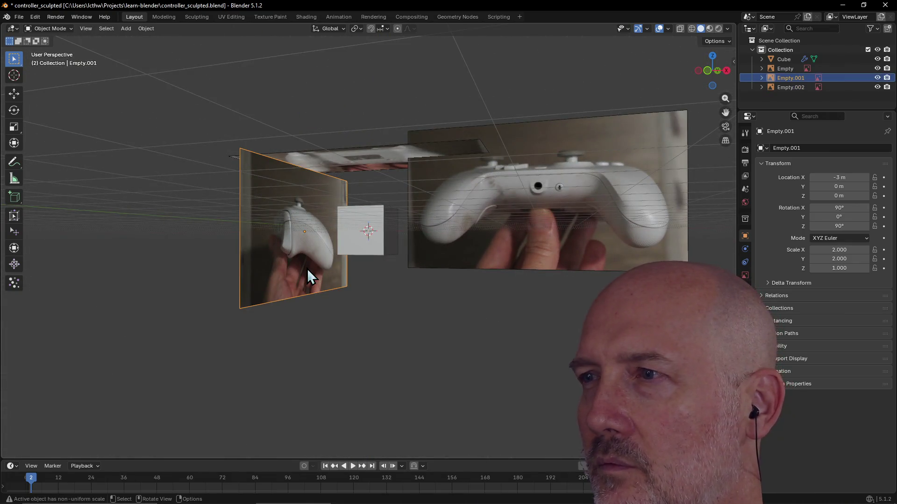
pyautogui.click(368, 160)
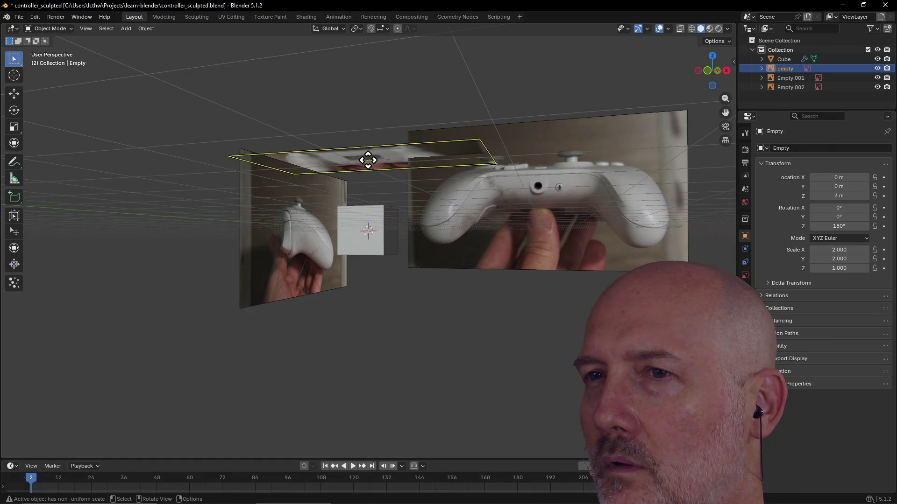
pyautogui.click(465, 203)
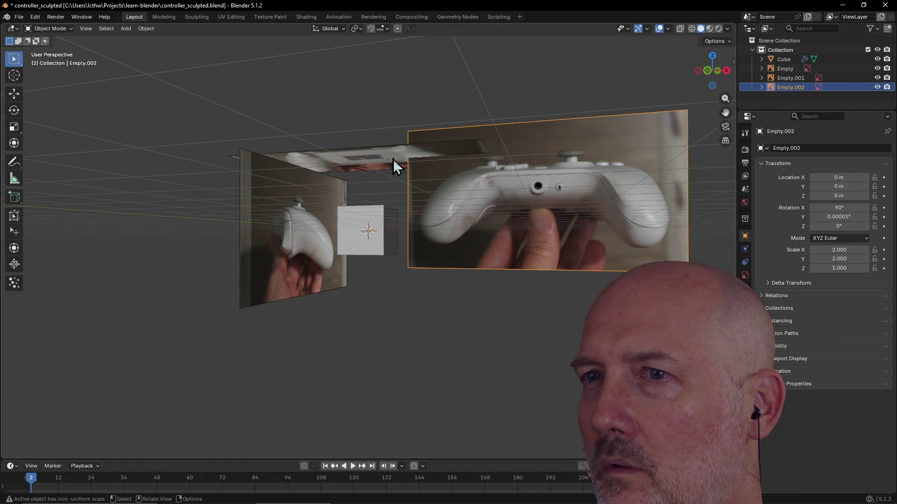
pyautogui.click(380, 158)
pyautogui.click(495, 212)
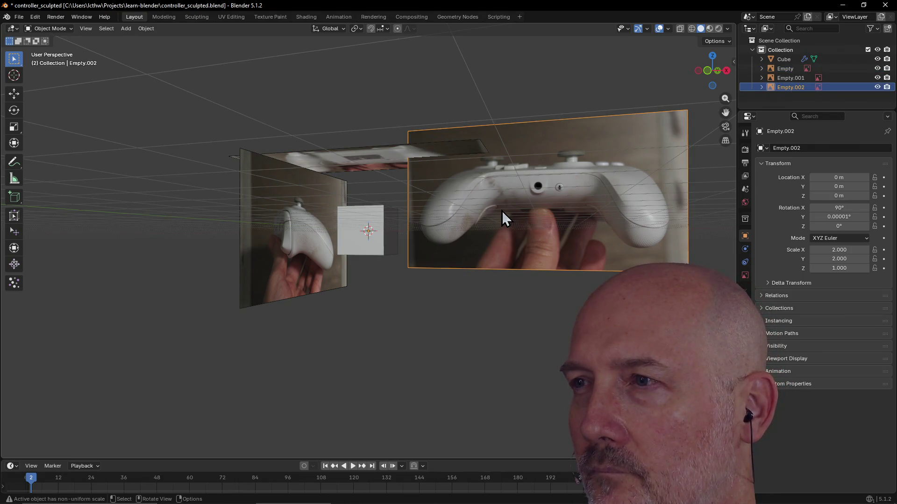
pyautogui.click(422, 311)
pyautogui.press('`')
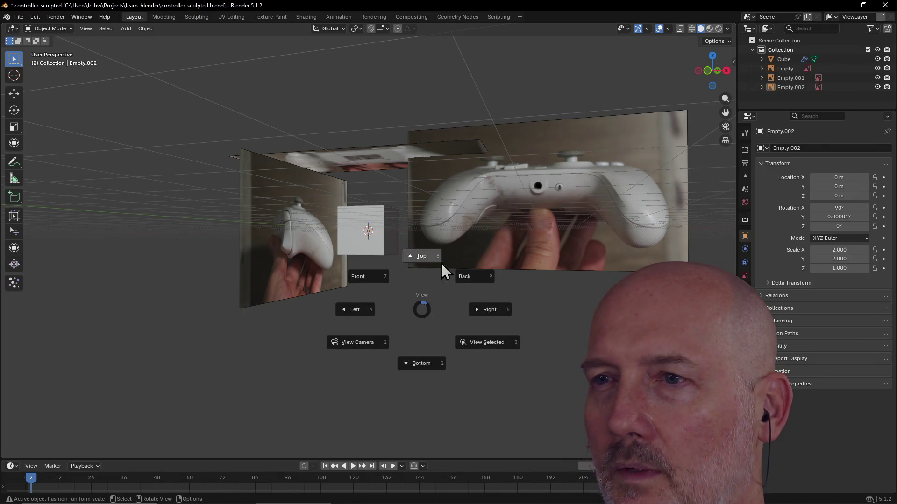
pyautogui.click(361, 273)
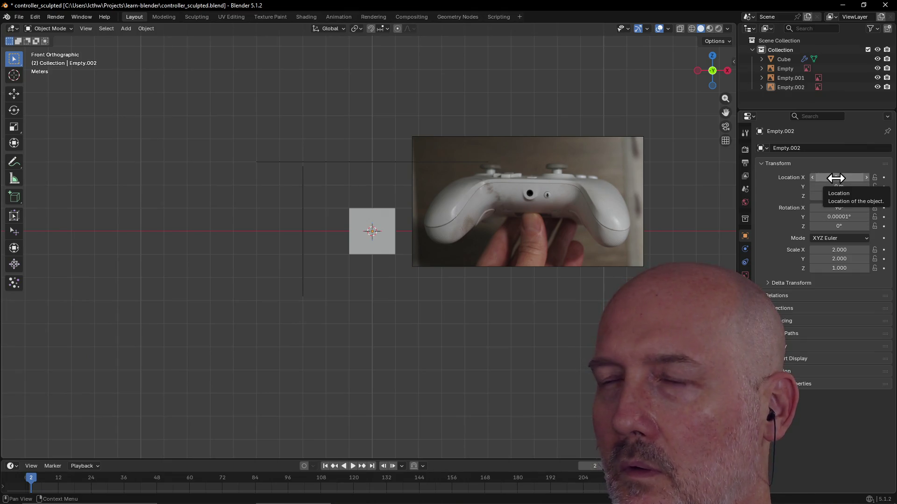
# Step: Slide the front photo to X -6.81 m, check it in perspective, then delete it
pyautogui.moveTo(836, 178); pyautogui.dragTo(778, 178)
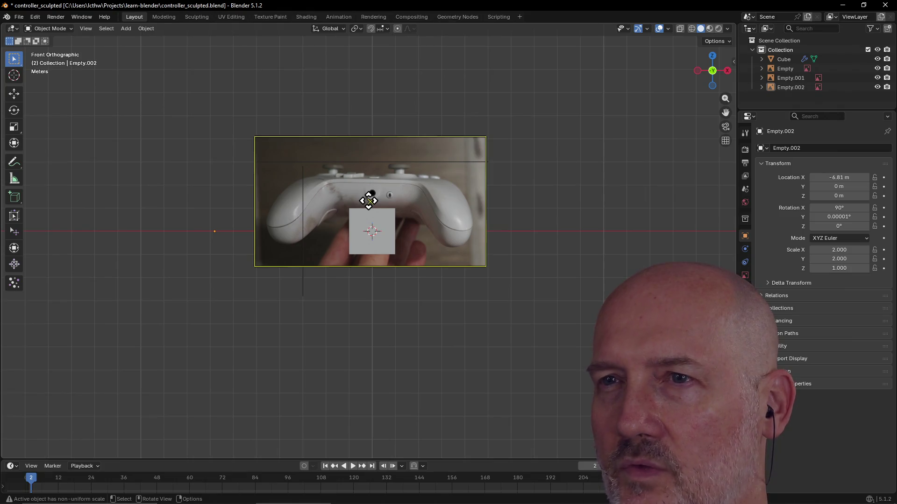
pyautogui.click(419, 204)
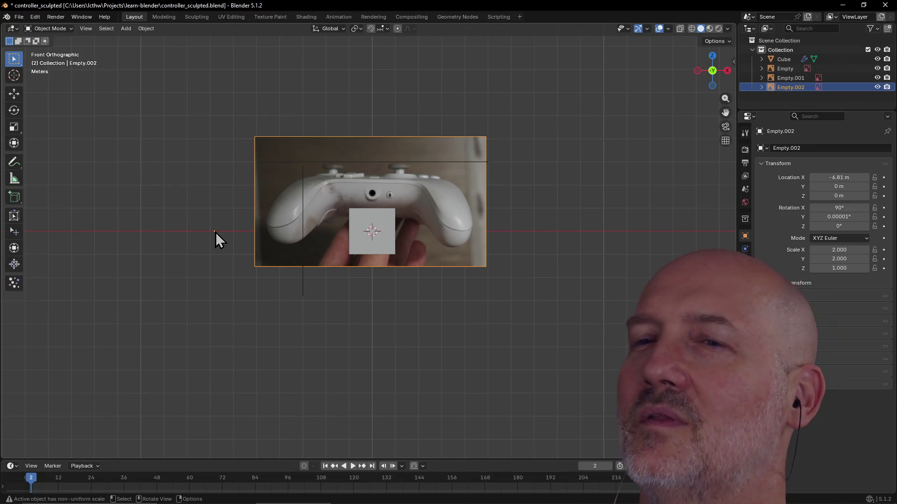
pyautogui.moveTo(355, 281)
pyautogui.mouseDown(button='middle')
pyautogui.moveTo(253, 290)
pyautogui.moveTo(281, 287)
pyautogui.moveTo(271, 268)
pyautogui.moveTo(356, 261)
pyautogui.moveTo(164, 267)
pyautogui.moveTo(355, 247)
pyautogui.mouseUp(button='middle')
pyautogui.click(260, 252)
pyautogui.click(490, 239)
pyautogui.moveTo(444, 260)
pyautogui.mouseDown(button='middle')
pyautogui.moveTo(426, 273)
pyautogui.moveTo(394, 272)
pyautogui.mouseUp(button='middle')
pyautogui.press('Delete')
# Step: In Front orthographic view, drop controller_ref_images_back.png into the viewport as a new image empty
pyautogui.press('`')
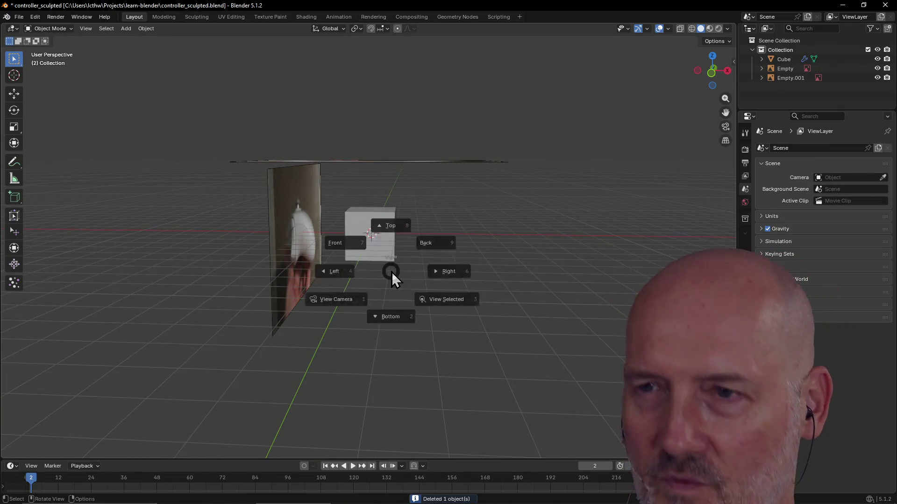
pyautogui.click(344, 244)
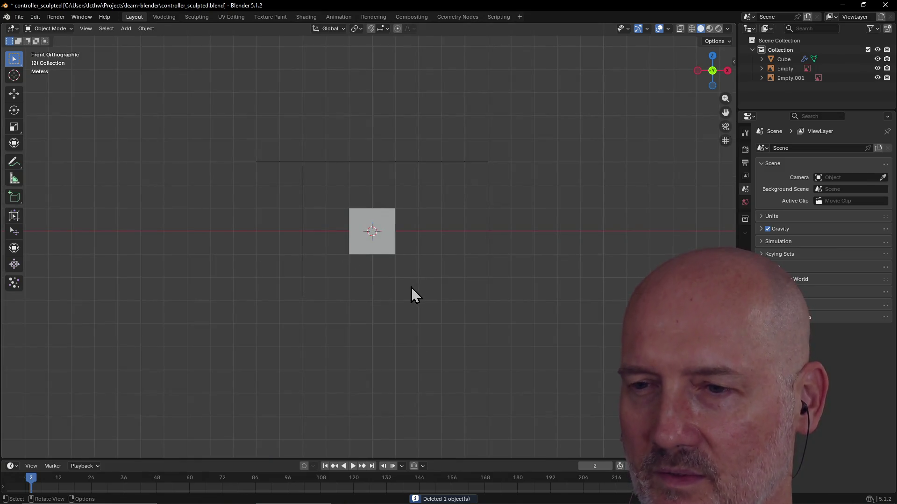
pyautogui.hotkey('alt', 'Tab')
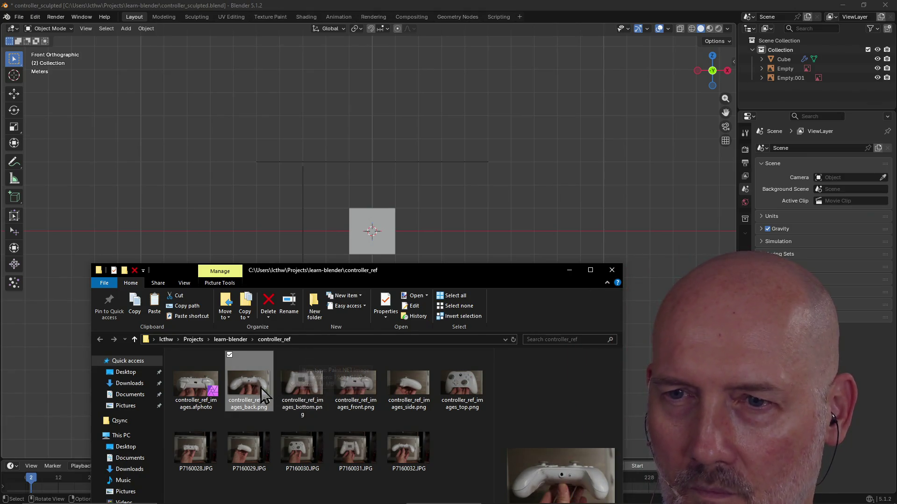
pyautogui.moveTo(248, 387); pyautogui.dragTo(340, 277)
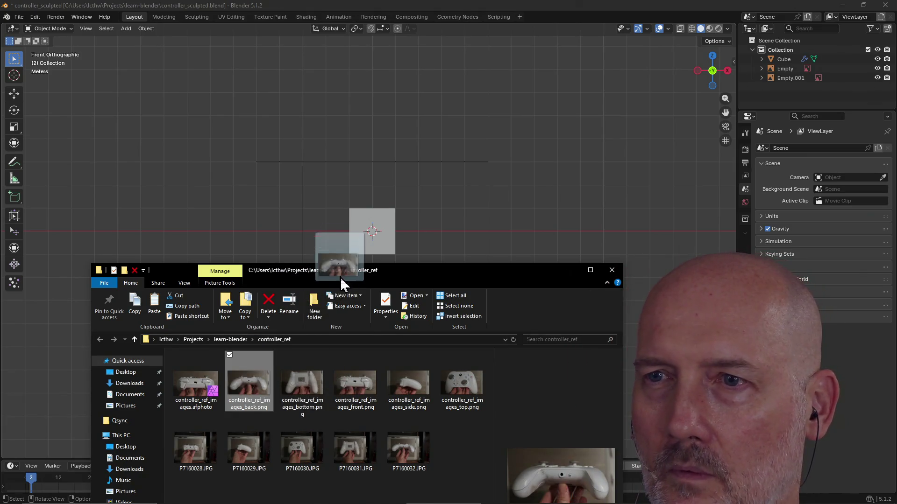
pyautogui.moveTo(377, 239); pyautogui.dragTo(377, 240)
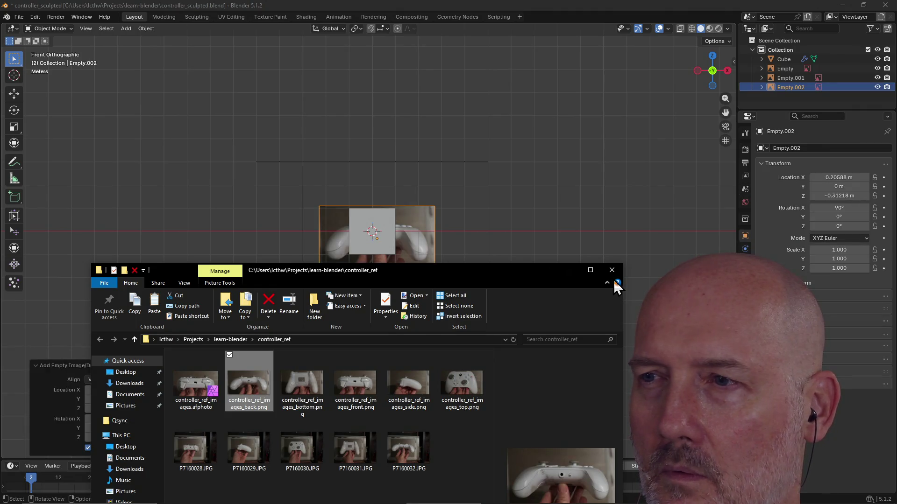
pyautogui.click(563, 30)
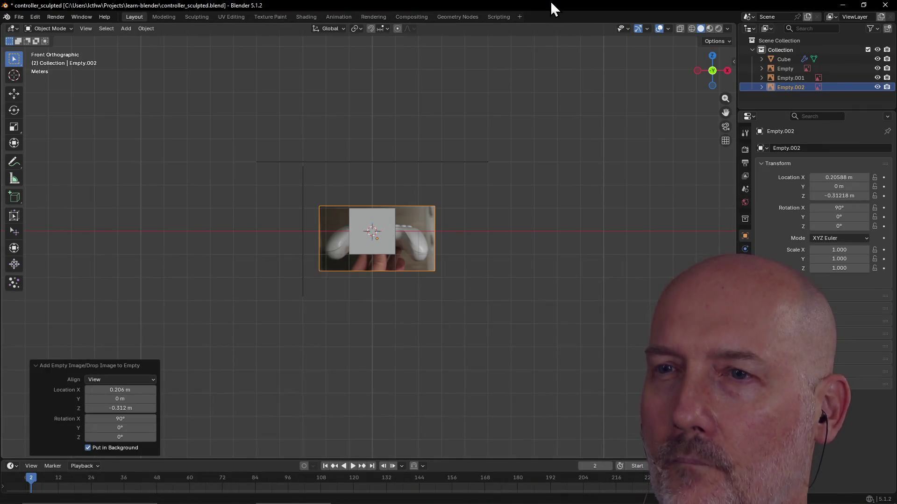
# Step: Set the back image's location to X 0, Y 0 and Z 0
pyautogui.scroll(1, 413, 270)
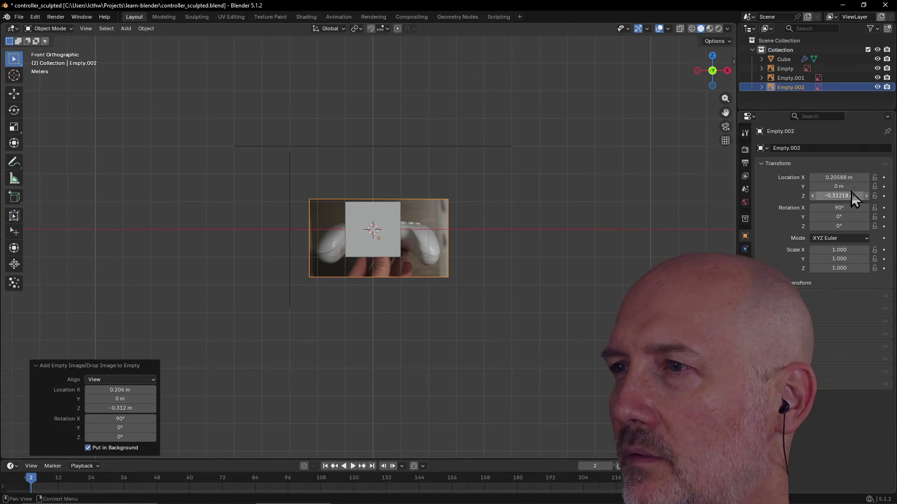
pyautogui.click(840, 178)
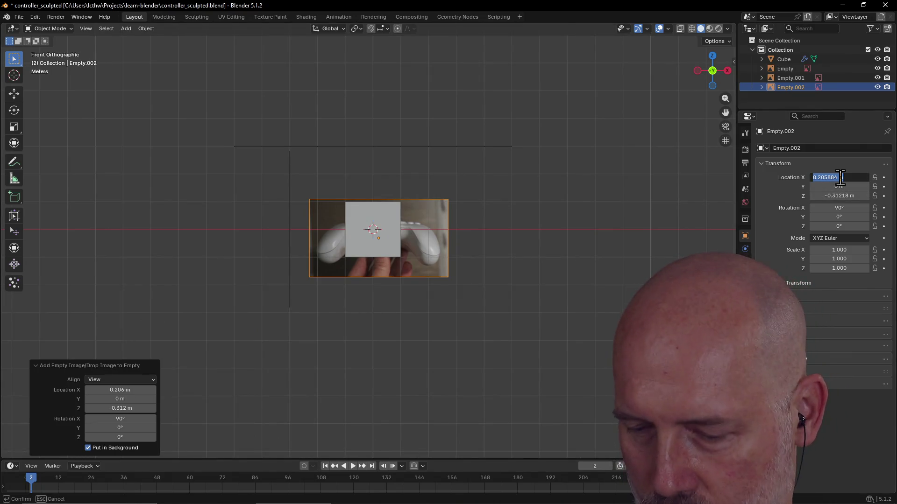
pyautogui.press('Return')
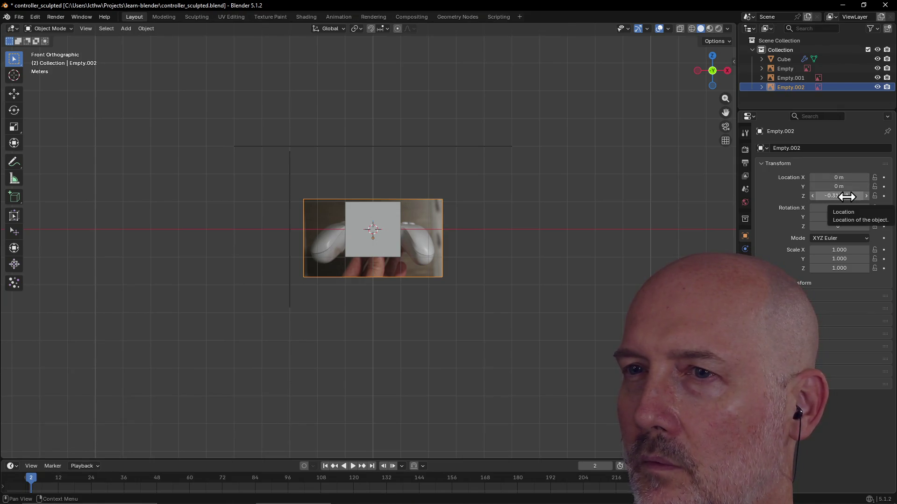
pyautogui.moveTo(846, 197); pyautogui.dragTo(860, 197)
pyautogui.click(847, 196)
pyautogui.write('0')
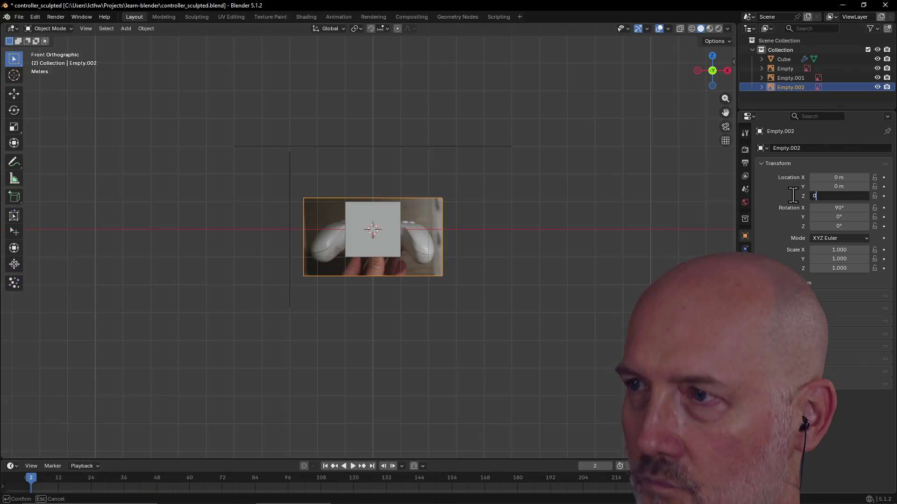
pyautogui.press('Return')
pyautogui.moveTo(841, 186); pyautogui.dragTo(836, 187)
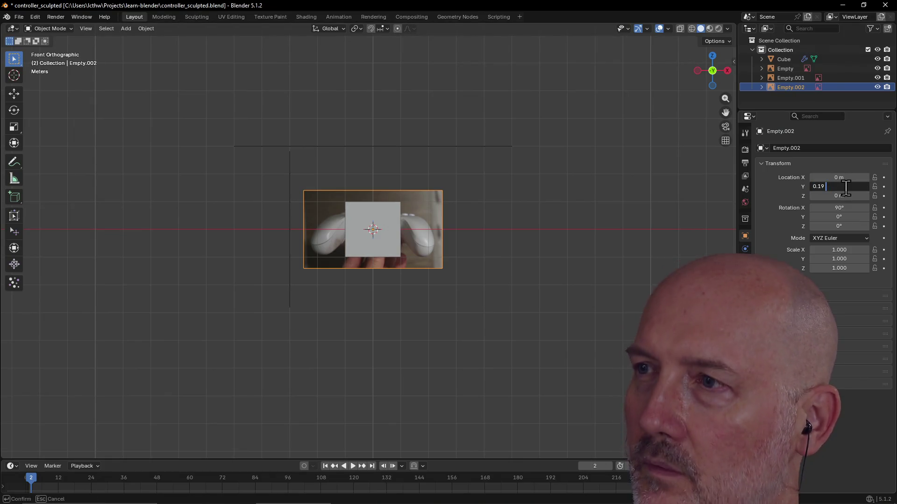
pyautogui.write('0')
pyautogui.press('Return')
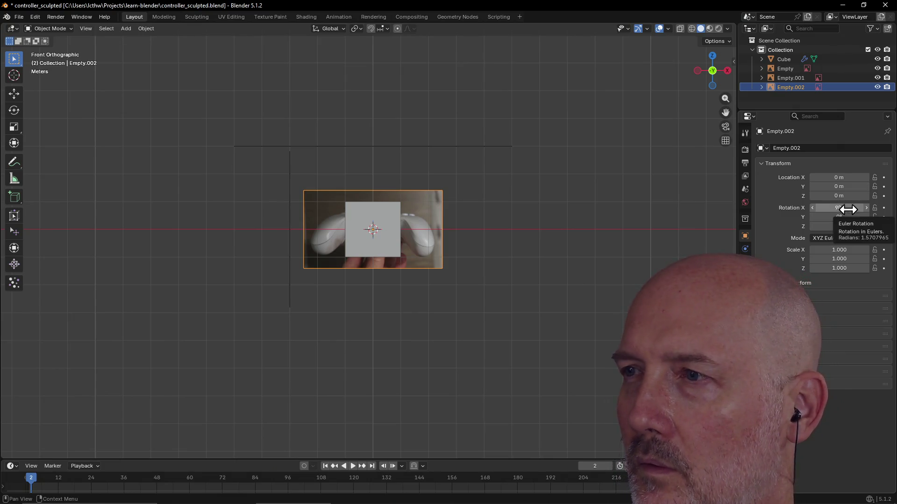
# Step: Scale the back image to 2 in X and Y
pyautogui.click(851, 251)
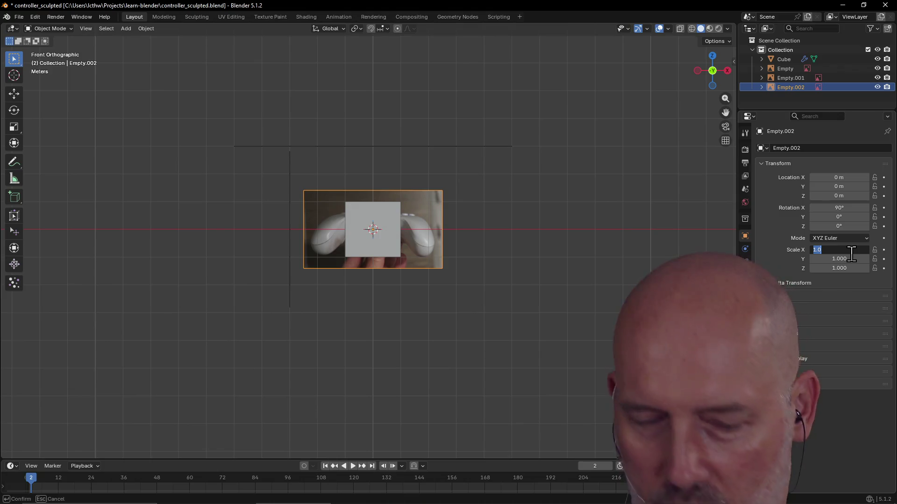
pyautogui.write('2')
pyautogui.press('Return')
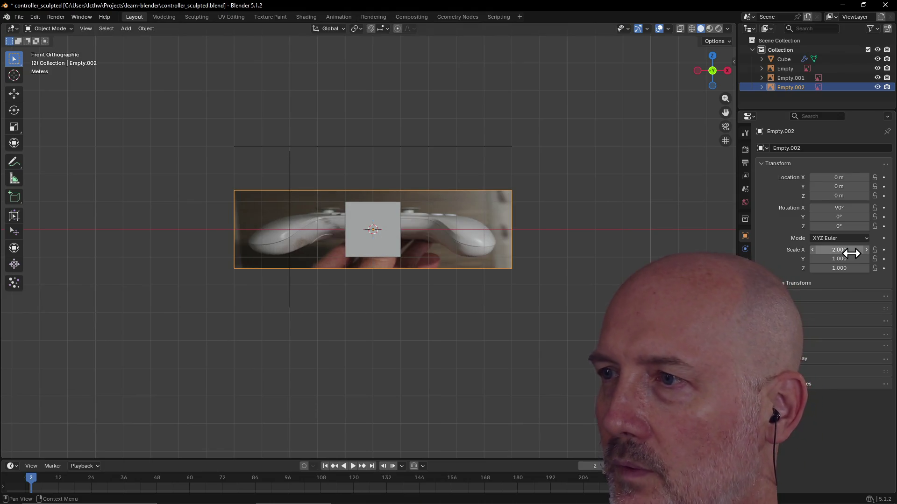
pyautogui.write('2')
pyautogui.press('Return')
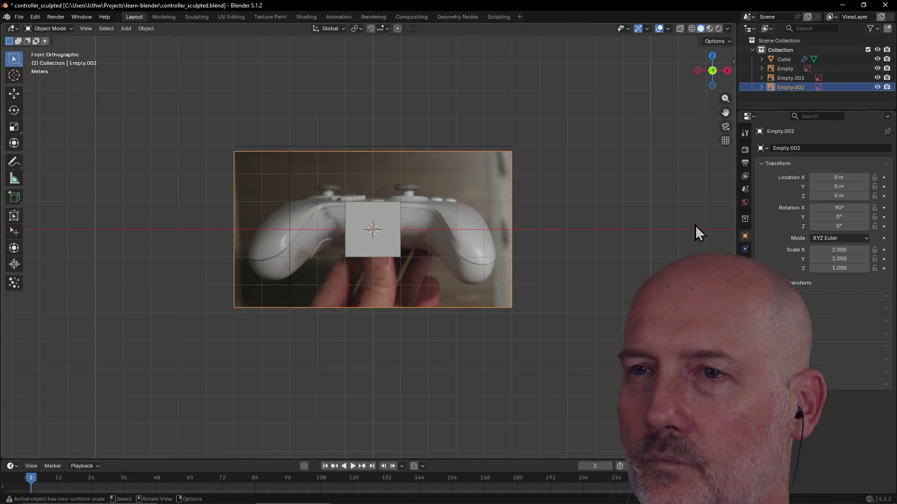
pyautogui.moveTo(576, 227)
pyautogui.mouseDown(button='middle')
pyautogui.moveTo(530, 246)
pyautogui.moveTo(534, 260)
pyautogui.moveTo(541, 232)
pyautogui.mouseUp(button='middle')
# Step: Inspect the back image in perspective, then return to Front orthographic view
pyautogui.press('`')
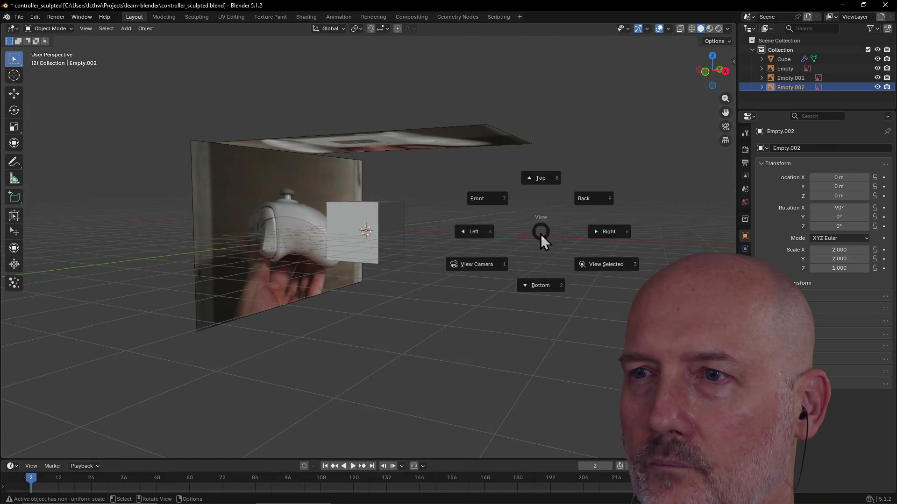
pyautogui.click(495, 204)
pyautogui.scroll(-8, 500, 217)
pyautogui.moveTo(500, 217)
pyautogui.mouseDown(button='middle')
pyautogui.moveTo(487, 231)
pyautogui.moveTo(505, 209)
pyautogui.moveTo(231, 254)
pyautogui.moveTo(265, 195)
pyautogui.moveTo(363, 213)
pyautogui.moveTo(389, 251)
pyautogui.moveTo(387, 232)
pyautogui.mouseUp(button='middle')
pyautogui.scroll(8, 487, 232)
pyautogui.press('`')
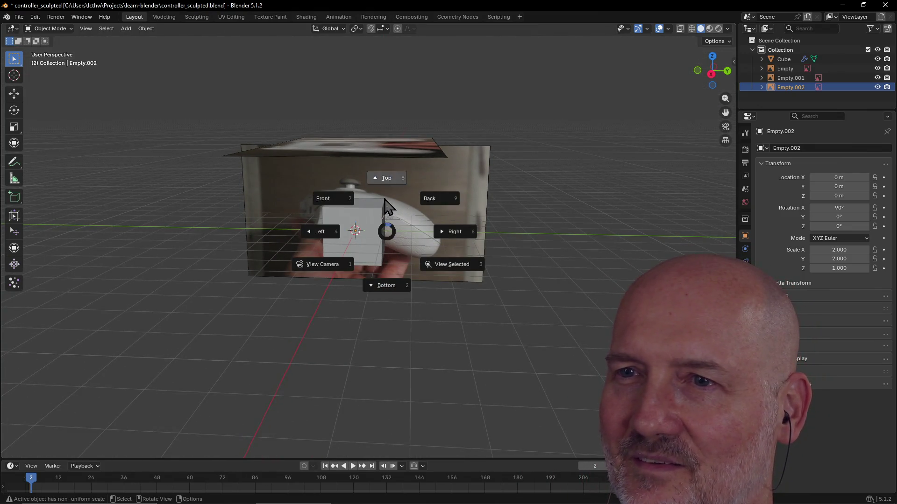
pyautogui.click(337, 196)
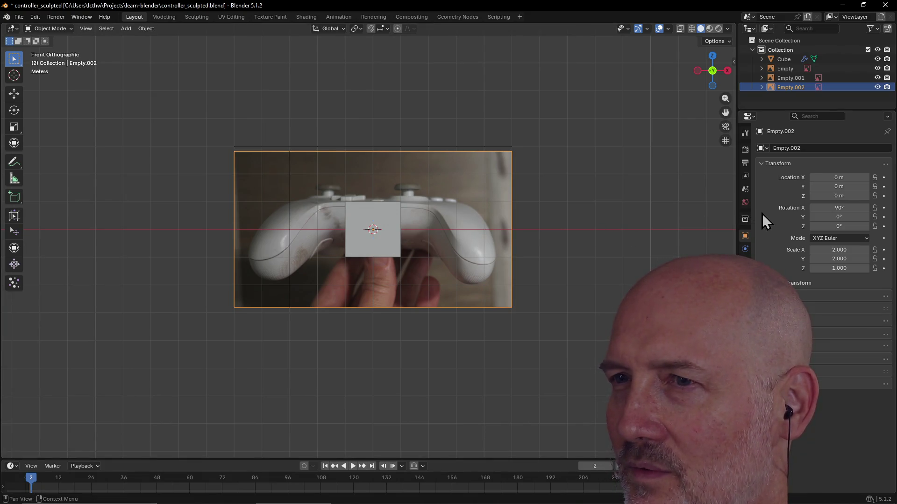
# Step: Reset Location Y to 0 and move the image aside to about X 6.75 m, Z 0.47 m
pyautogui.moveTo(835, 188)
pyautogui.mouseDown()
pyautogui.moveTo(865, 188)
pyautogui.moveTo(822, 187)
pyautogui.mouseUp()
pyautogui.click(835, 187)
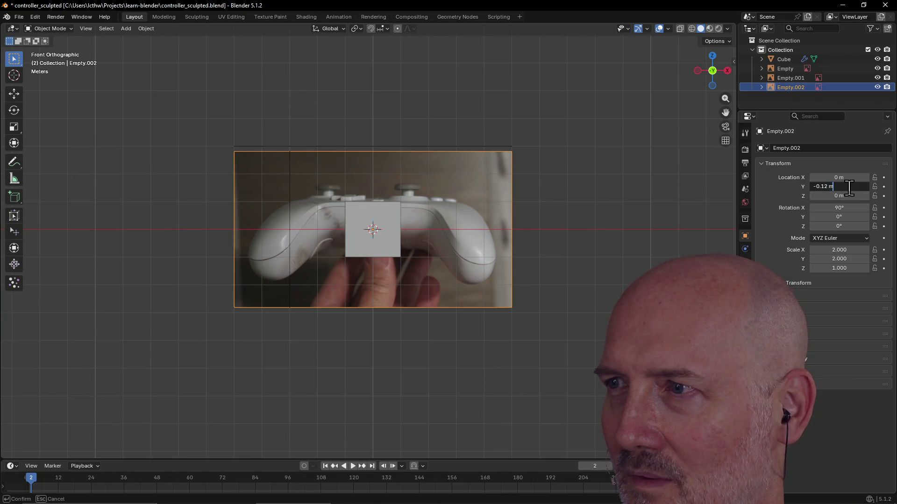
pyautogui.write('0')
pyautogui.press('Return')
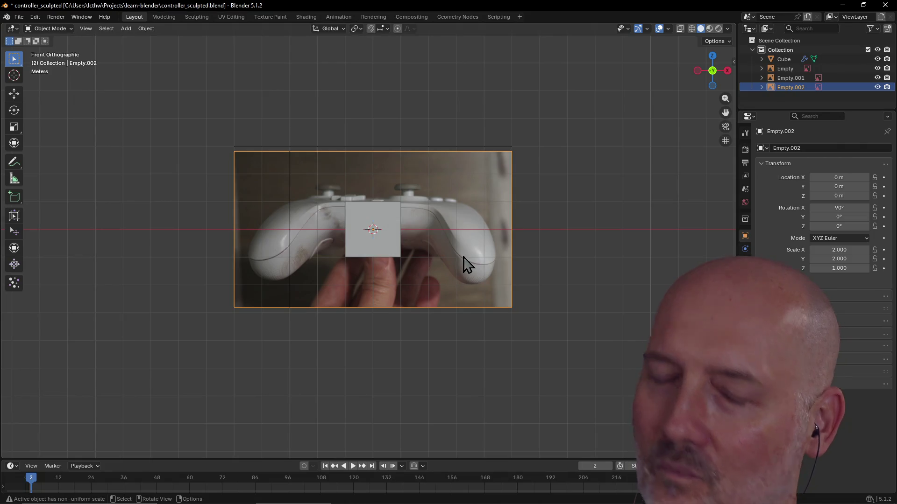
pyautogui.press('g')
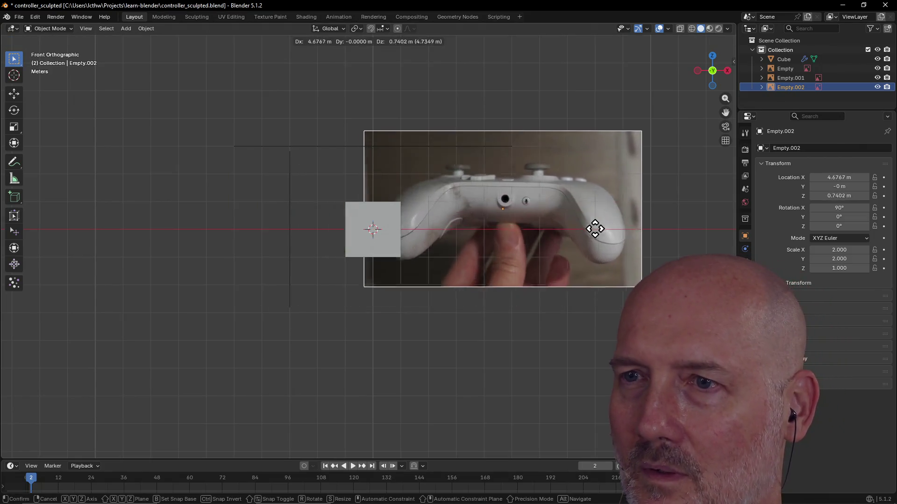
pyautogui.click(649, 240)
pyautogui.moveTo(606, 222)
pyautogui.mouseDown(button='middle')
pyautogui.moveTo(603, 234)
pyautogui.moveTo(540, 255)
pyautogui.moveTo(486, 250)
pyautogui.moveTo(489, 238)
pyautogui.moveTo(474, 248)
pyautogui.moveTo(413, 247)
pyautogui.moveTo(425, 231)
pyautogui.moveTo(425, 245)
pyautogui.moveTo(545, 226)
pyautogui.moveTo(600, 237)
pyautogui.moveTo(591, 251)
pyautogui.moveTo(523, 262)
pyautogui.mouseUp(button='middle')
pyautogui.scroll(-5, 590, 251)
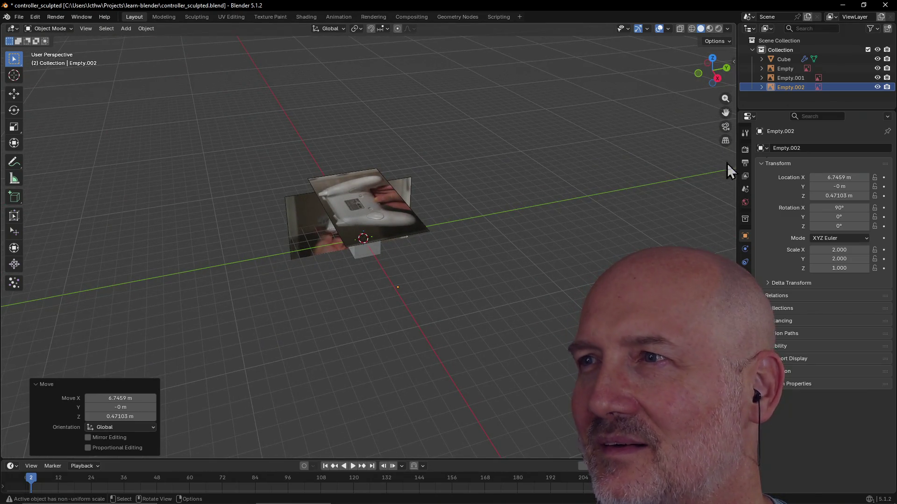
# Step: Delete the Empty.002 back image from the Outliner
pyautogui.click(764, 88)
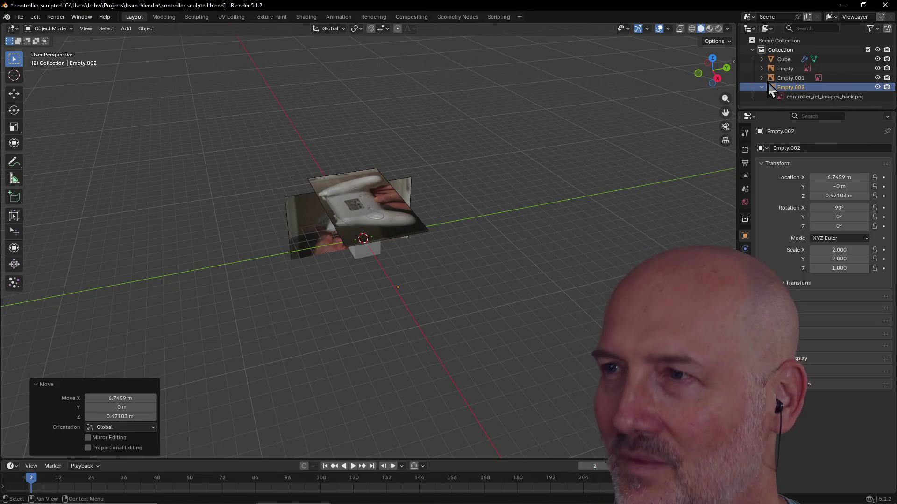
pyautogui.click(772, 86)
pyautogui.press('Delete')
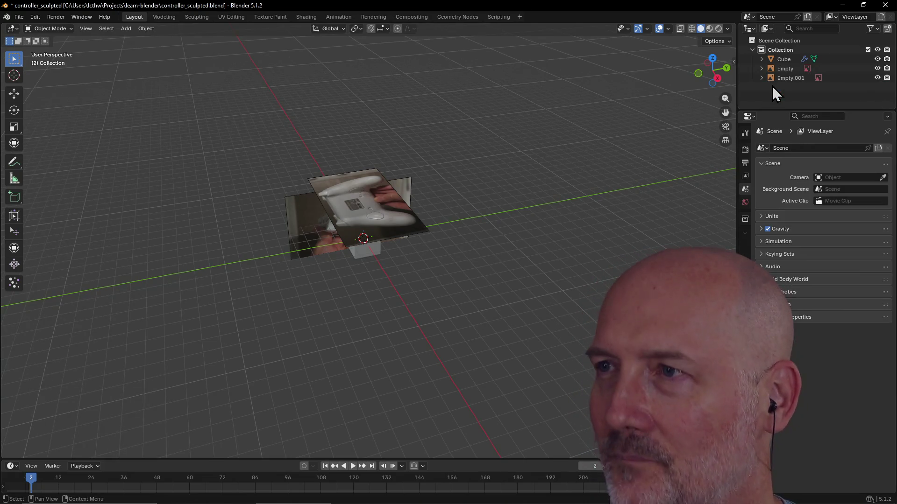
# Step: Rename Empty to Bottom and Empty.001 to Side, then deselect everything
pyautogui.click(784, 70)
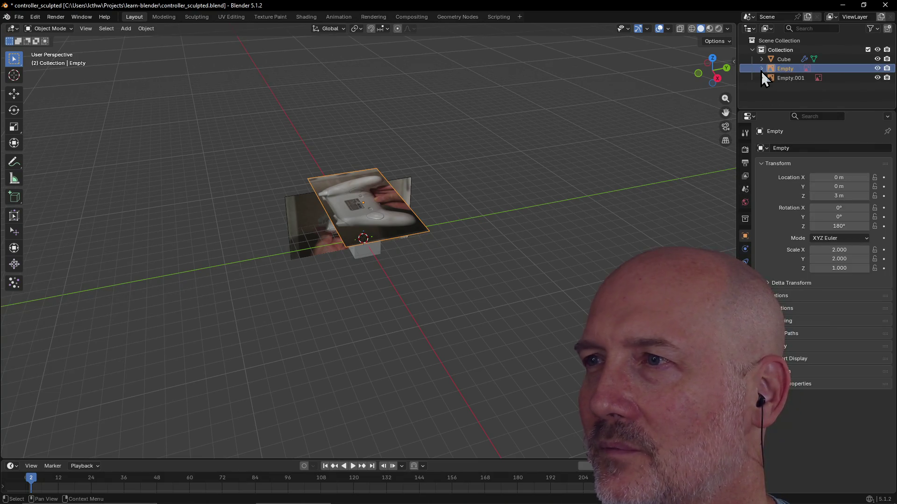
pyautogui.doubleClick(789, 71)
pyautogui.write('Bottom')
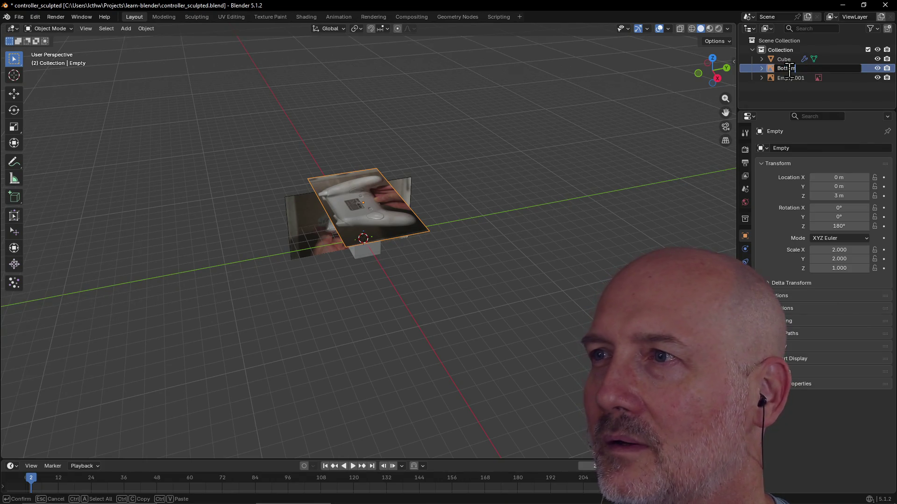
pyautogui.press('Return')
pyautogui.click(789, 79)
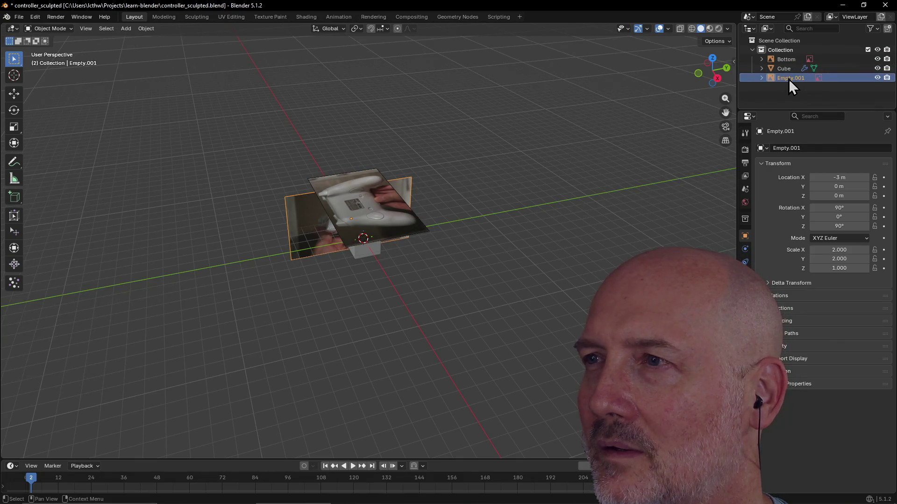
pyautogui.doubleClick(789, 78)
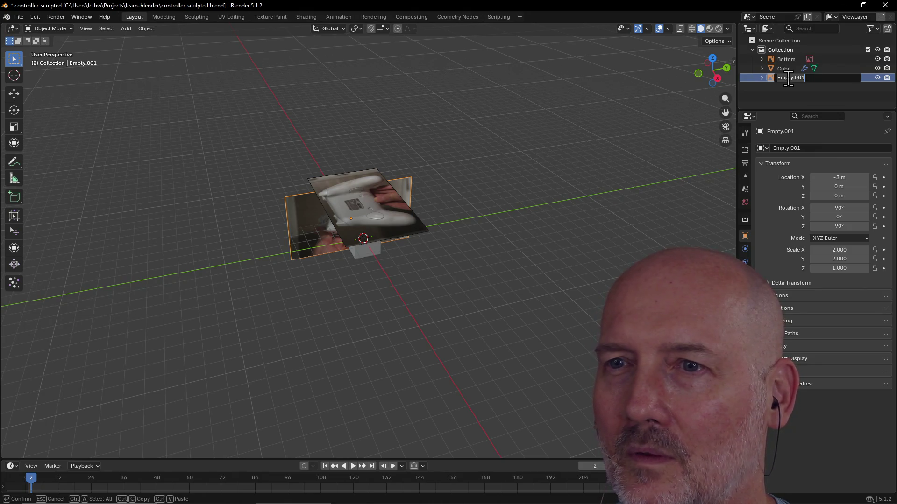
pyautogui.press('BackSpace')
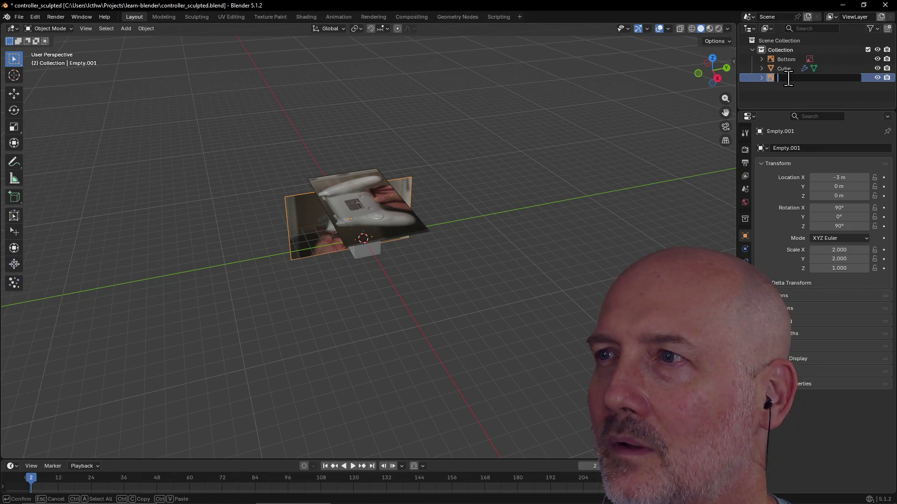
pyautogui.write('Side')
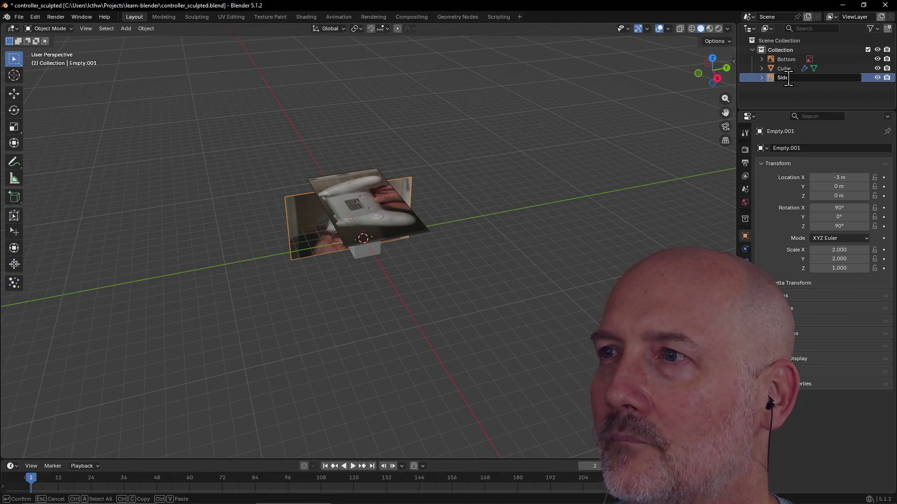
pyautogui.press('Return')
pyautogui.click(463, 267)
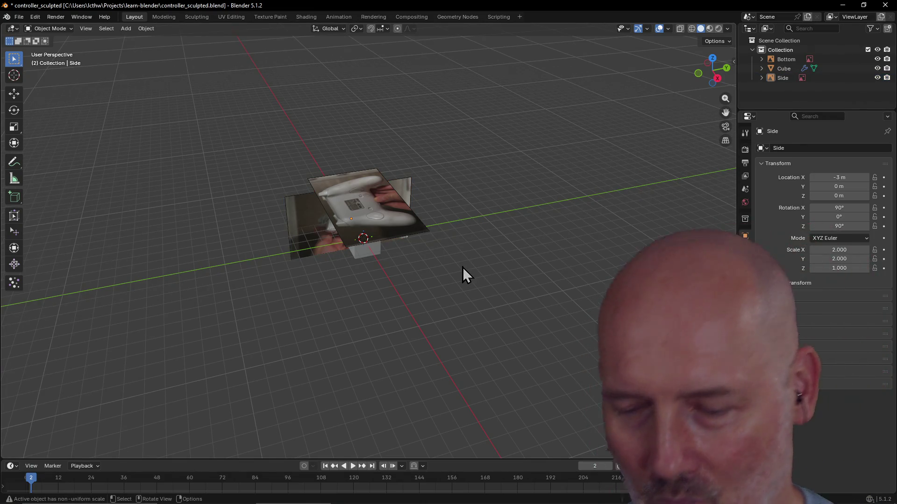
pyautogui.hotkey('alt', 'Tab')
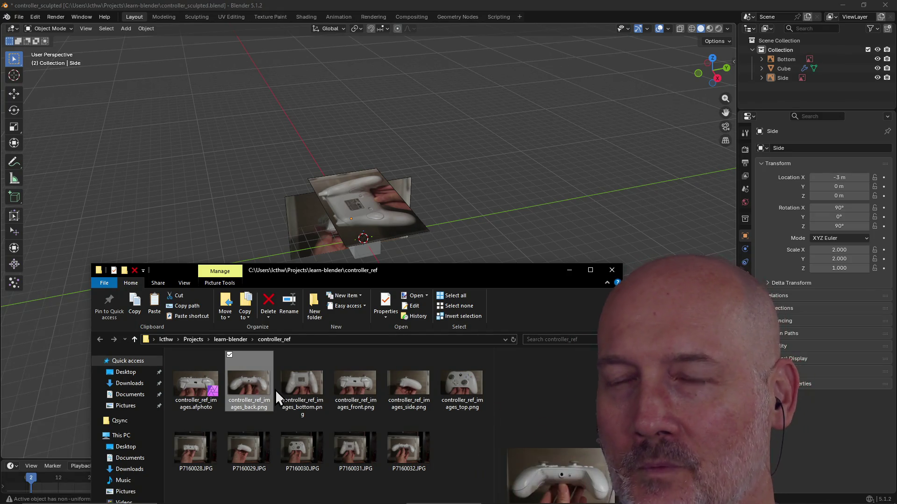
# Step: Drop controller_ref_images_back.png into the viewport as a new image empty beside the cube
pyautogui.moveTo(251, 387)
pyautogui.mouseDown()
pyautogui.moveTo(262, 369)
pyautogui.moveTo(464, 260)
pyautogui.moveTo(457, 250)
pyautogui.mouseUp()
pyautogui.moveTo(501, 295)
pyautogui.mouseDown(button='middle')
pyautogui.moveTo(406, 312)
pyautogui.moveTo(499, 261)
pyautogui.moveTo(362, 285)
pyautogui.moveTo(427, 242)
pyautogui.moveTo(492, 271)
pyautogui.moveTo(483, 290)
pyautogui.moveTo(476, 275)
pyautogui.moveTo(421, 287)
pyautogui.moveTo(411, 270)
pyautogui.moveTo(324, 372)
pyautogui.moveTo(426, 270)
pyautogui.moveTo(514, 290)
pyautogui.moveTo(430, 284)
pyautogui.mouseUp(button='middle')
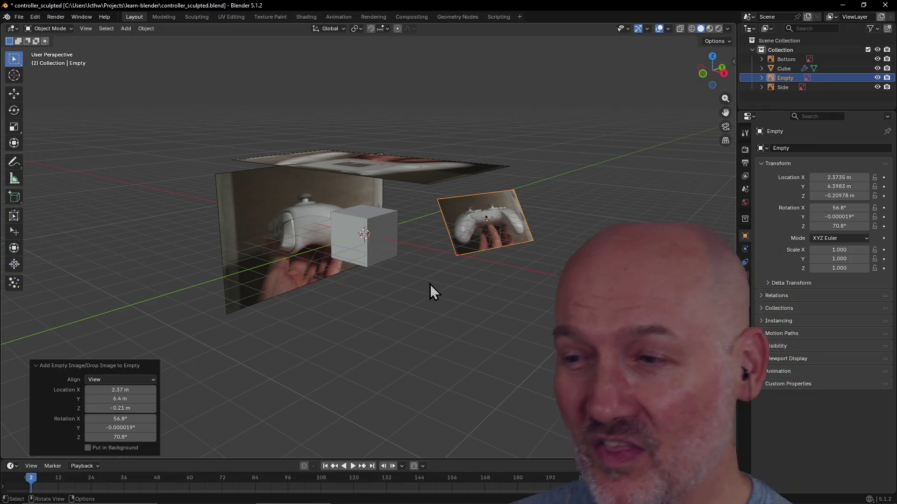
pyautogui.click(355, 364)
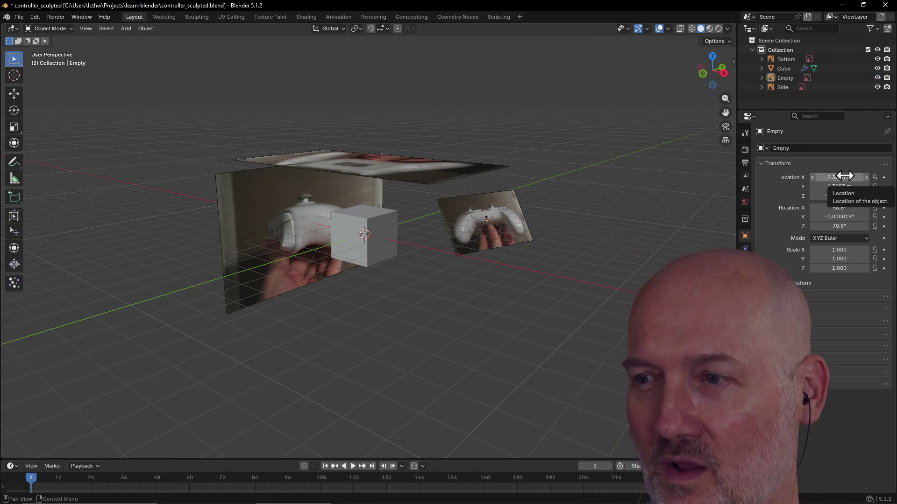
# Step: Move the new image empty to location 0, 0, 0
pyautogui.click(844, 176)
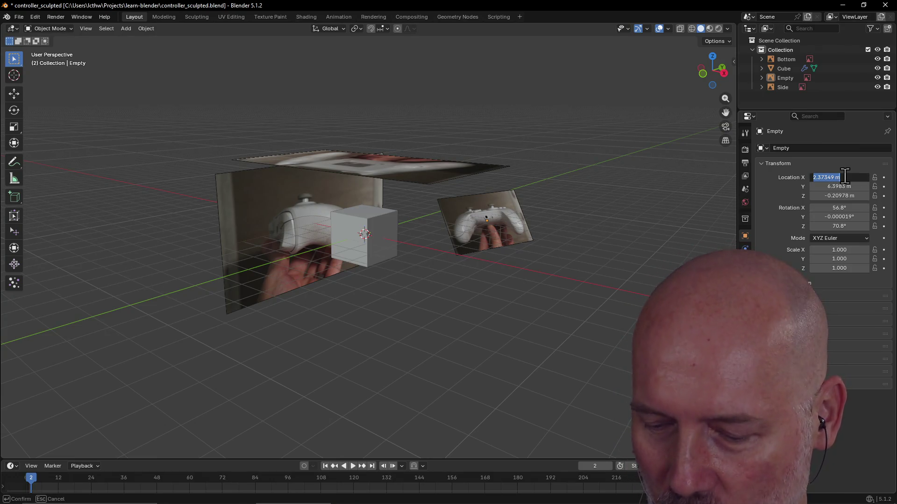
pyautogui.write('0')
pyautogui.press('Return')
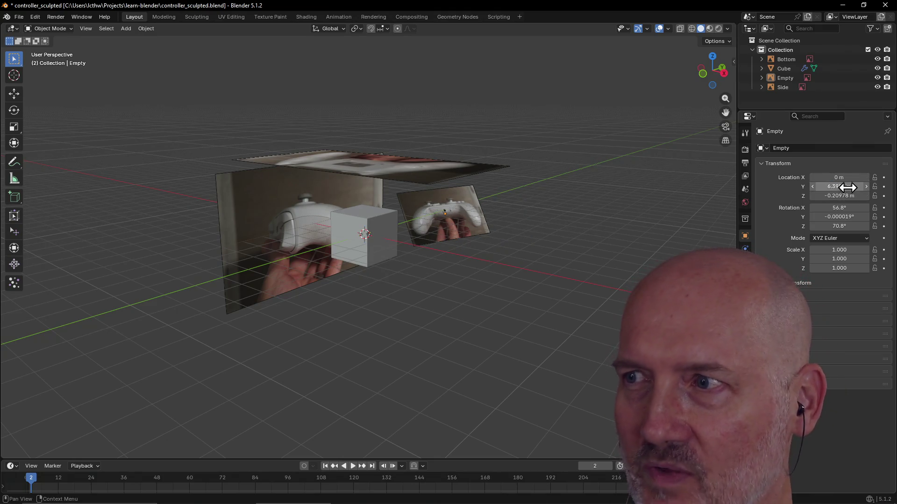
pyautogui.click(841, 187)
pyautogui.write('0')
pyautogui.press('Return')
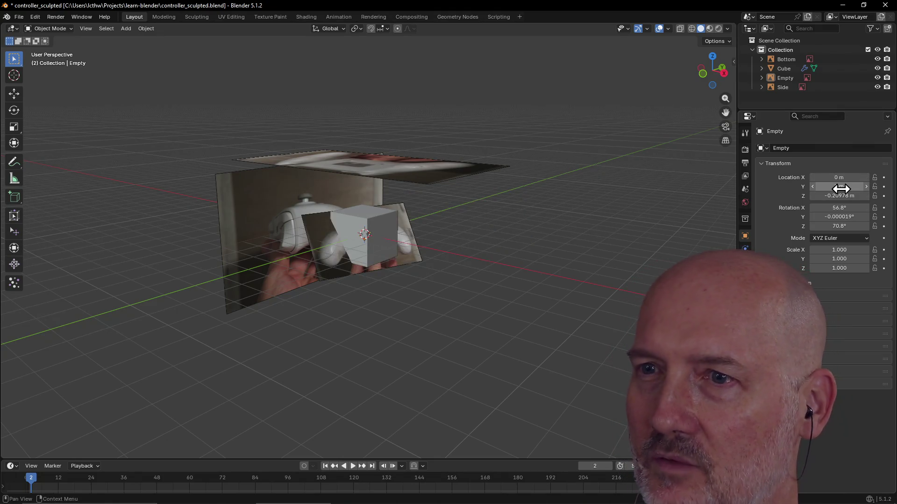
pyautogui.click(841, 196)
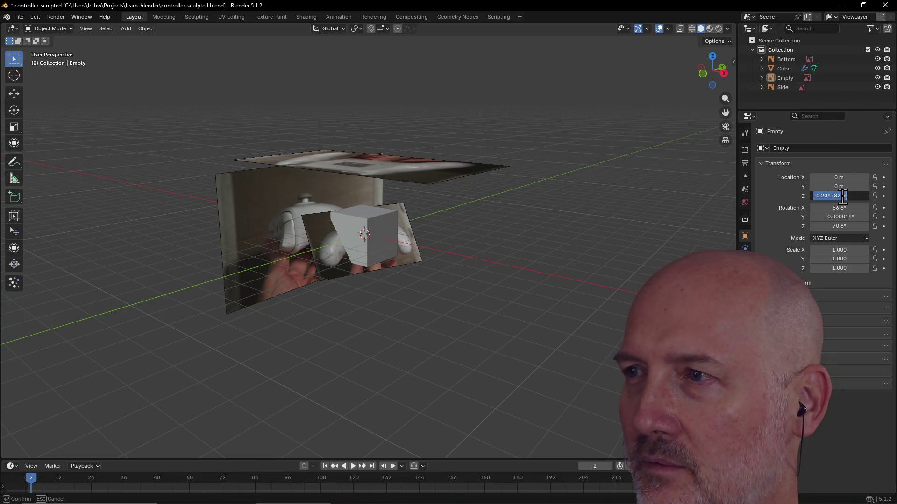
pyautogui.write('0')
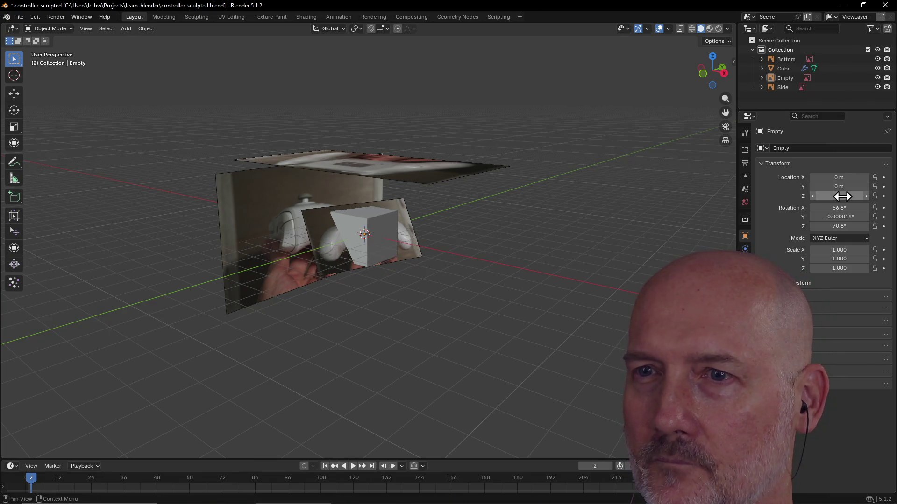
pyautogui.press('Return')
# Step: Set the empty's rotation to 90° X, 0° Y, 90° Z and view it from the front
pyautogui.click(843, 207)
pyautogui.write('90')
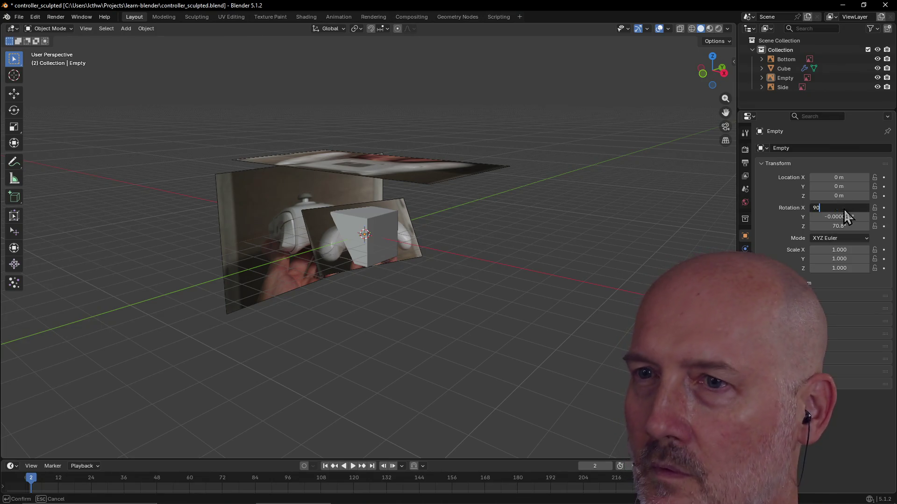
pyautogui.press('Return')
pyautogui.click(845, 217)
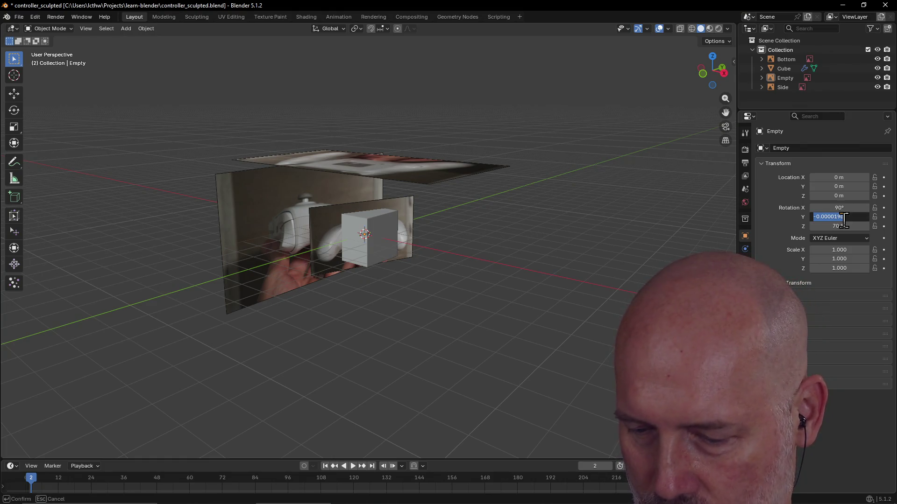
pyautogui.press('Return')
pyautogui.click(841, 226)
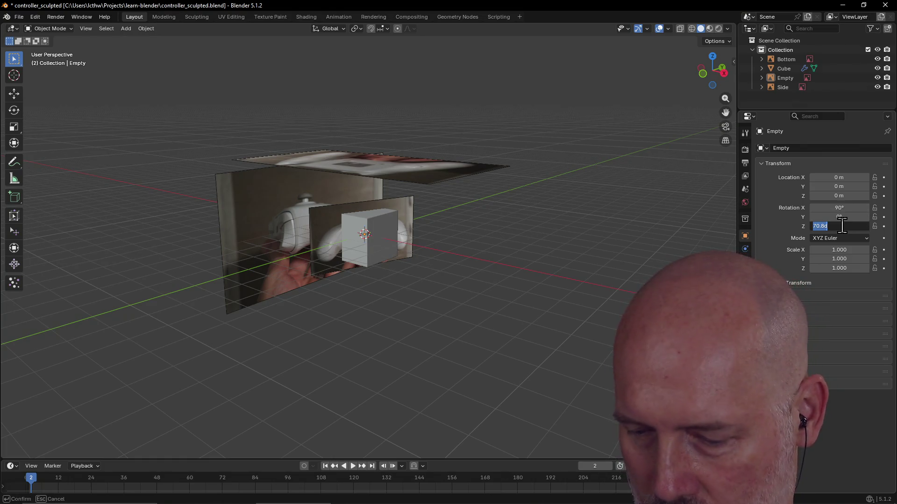
pyautogui.write('90')
pyautogui.press('Return')
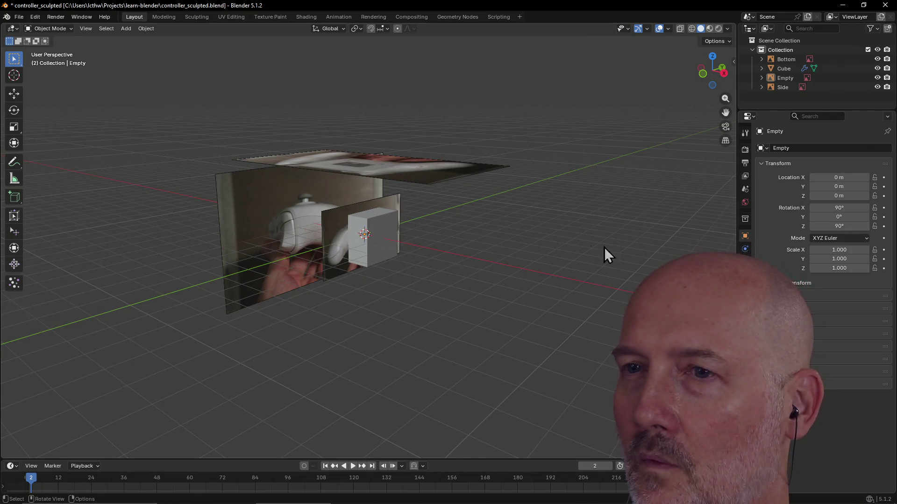
pyautogui.press('`')
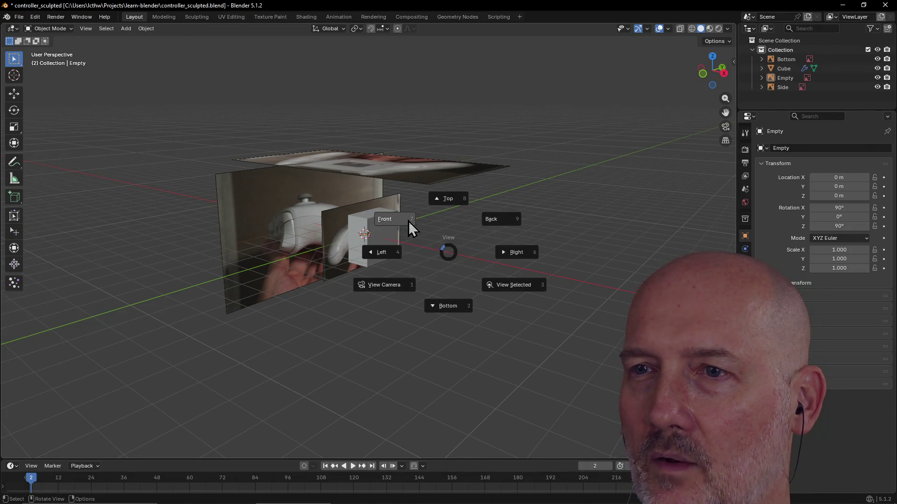
pyautogui.click(408, 220)
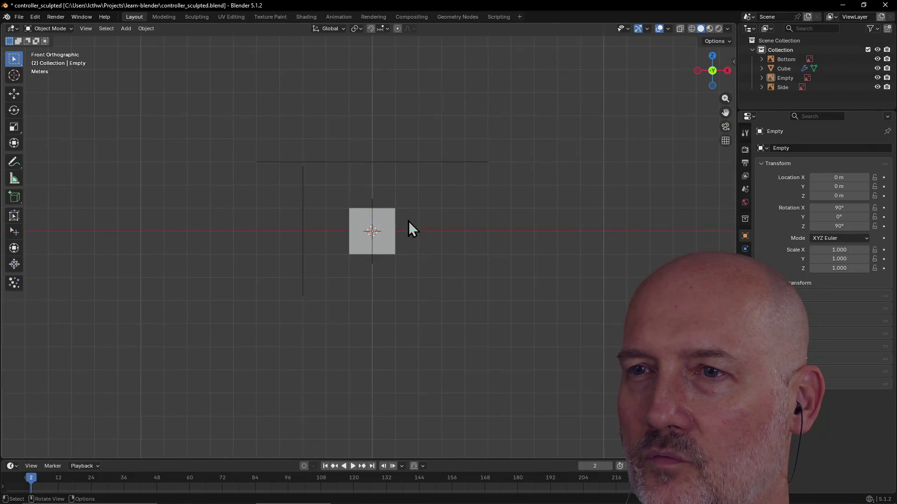
# Step: Correct the rotation to 90° X, 0° Y, 180° Z so the controller faces front
pyautogui.click(846, 209)
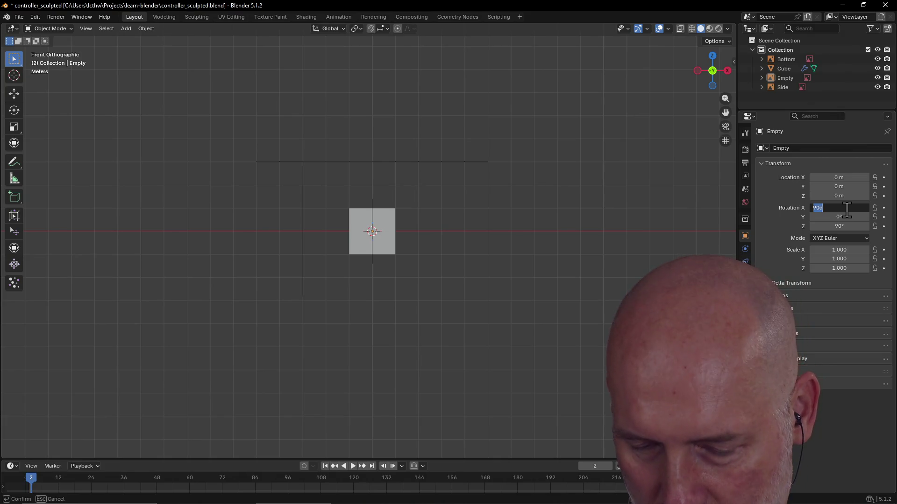
pyautogui.write('0')
pyautogui.press('Return')
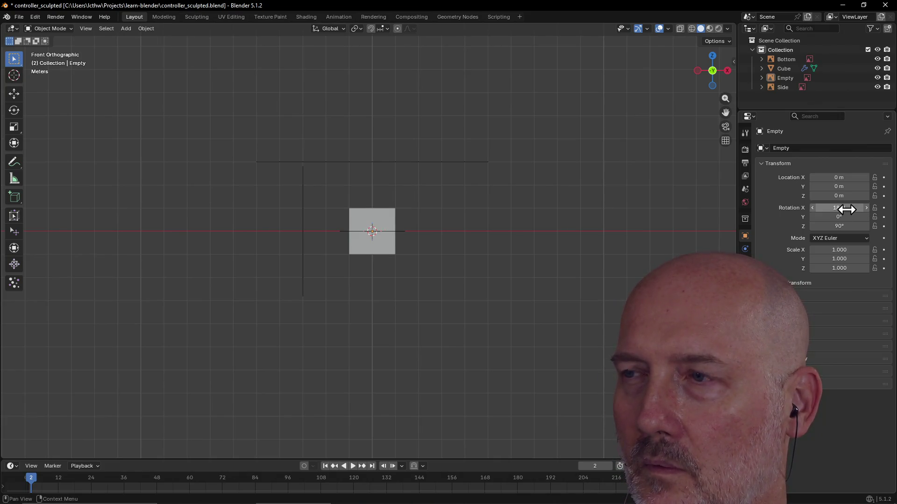
pyautogui.click(847, 209)
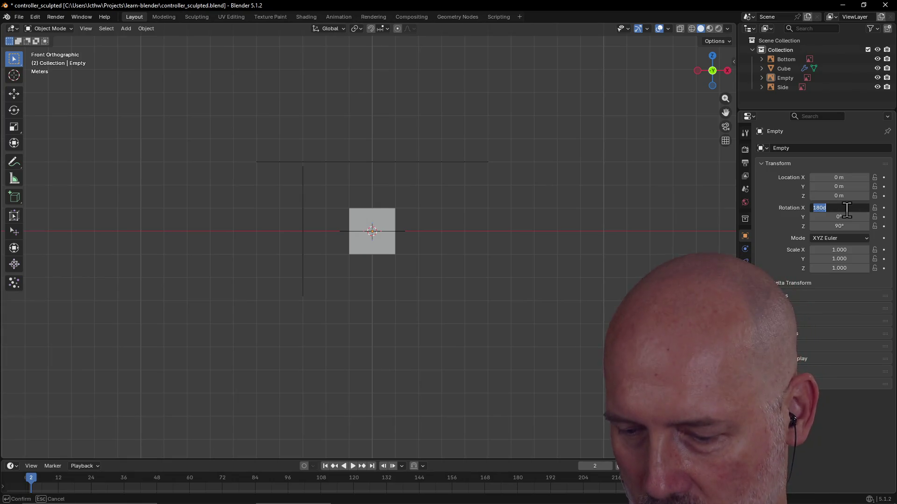
pyautogui.write('0')
pyautogui.press('Return')
pyautogui.click(841, 217)
pyautogui.press('Return')
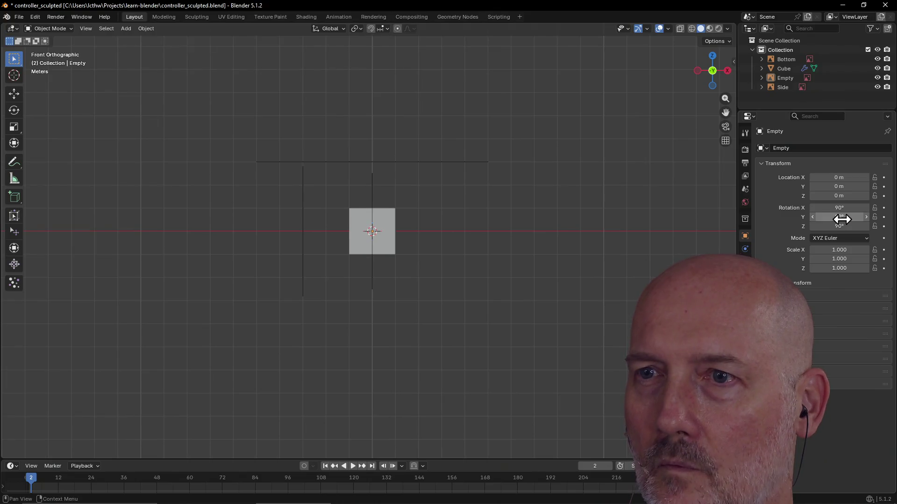
pyautogui.moveTo(842, 219); pyautogui.dragTo(841, 219)
pyautogui.click(841, 227)
pyautogui.write('180')
pyautogui.press('Return')
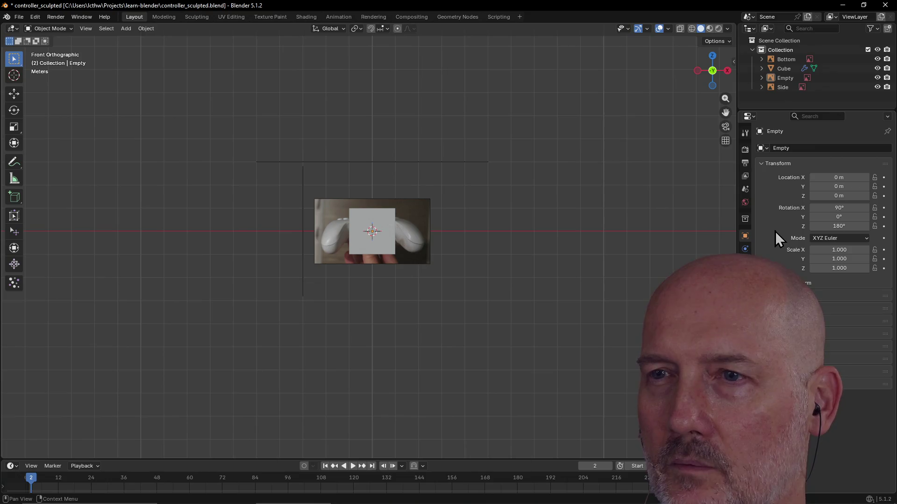
# Step: Scale the empty to 2 in X and Y
pyautogui.click(841, 249)
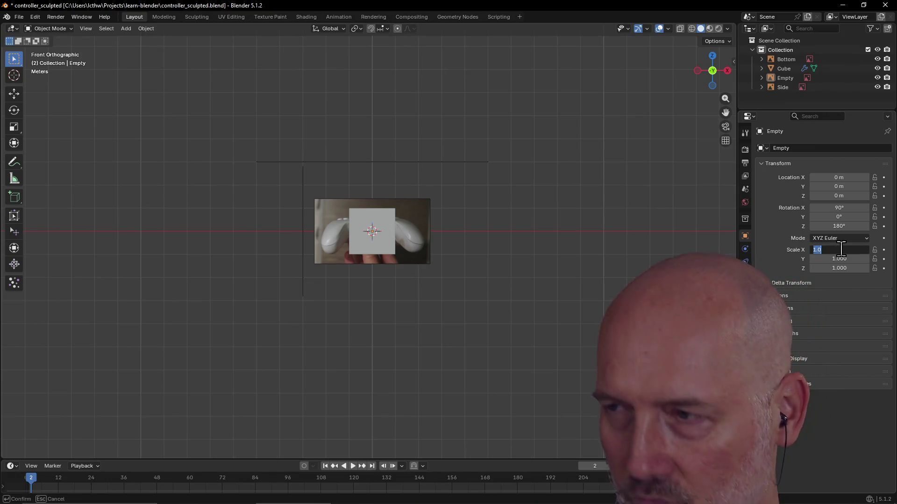
pyautogui.write('2')
pyautogui.press('Return')
pyautogui.click(841, 258)
pyautogui.write('2')
pyautogui.press('Return')
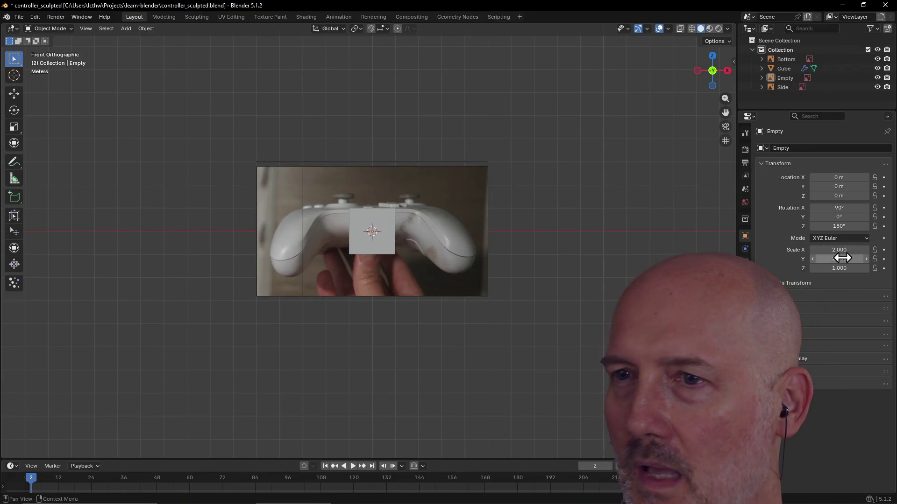
pyautogui.moveTo(548, 241)
pyautogui.mouseDown(button='middle')
pyautogui.moveTo(497, 220)
pyautogui.moveTo(537, 217)
pyautogui.mouseUp(button='middle')
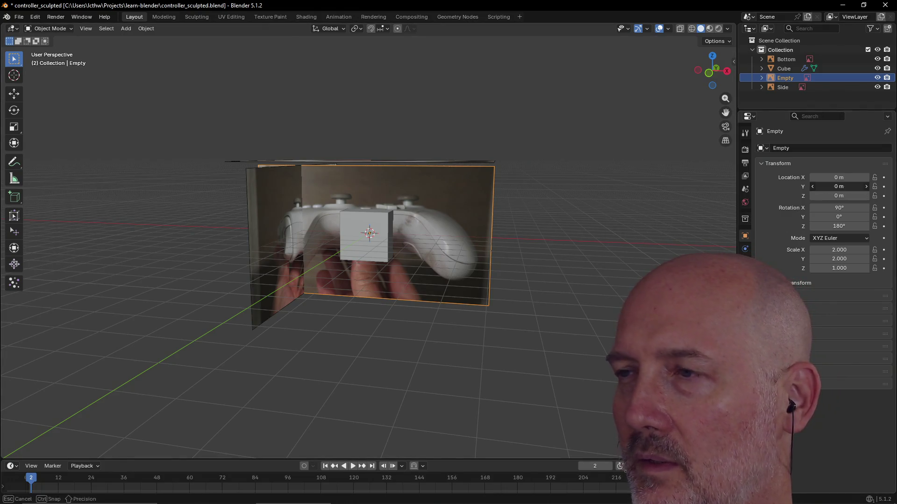
# Step: Move the front image to Y 3 m and check its placement from the front view
pyautogui.click(837, 187)
pyautogui.write('3')
pyautogui.press('Return')
pyautogui.moveTo(607, 194)
pyautogui.mouseDown(button='middle')
pyautogui.moveTo(505, 205)
pyautogui.moveTo(615, 191)
pyautogui.mouseUp(button='middle')
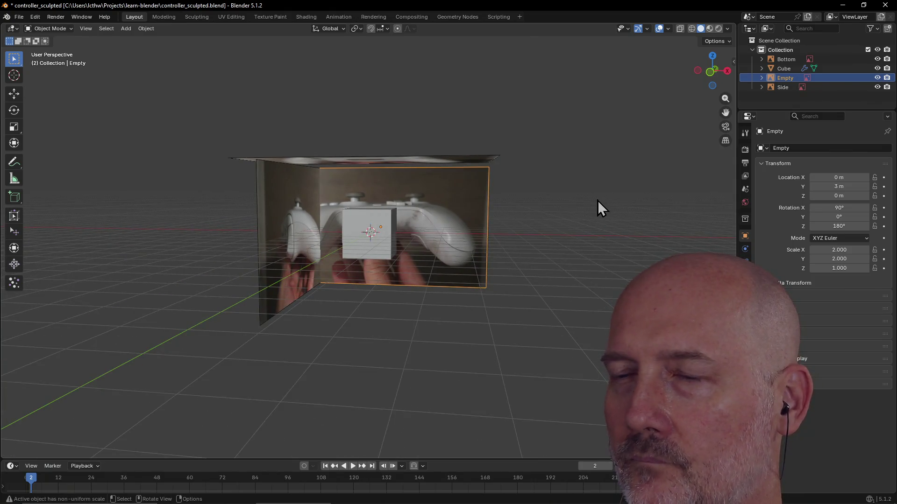
pyautogui.press('`')
pyautogui.click(551, 168)
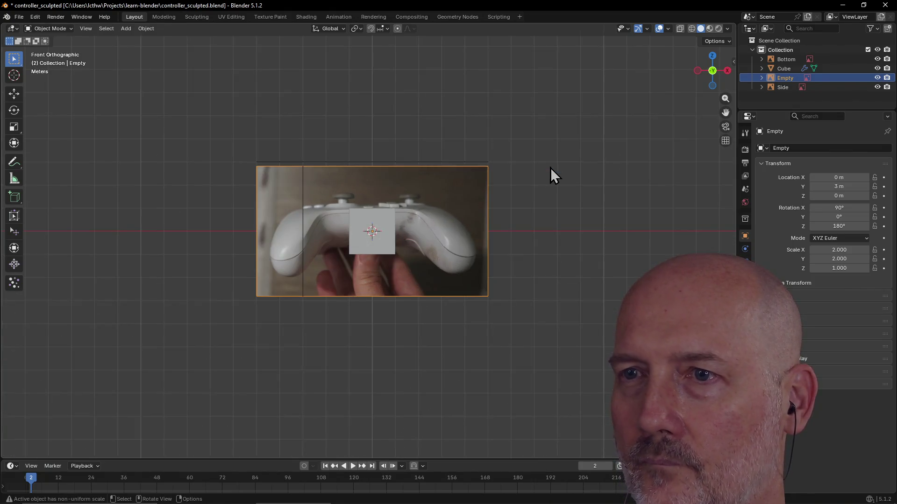
pyautogui.scroll(1, 484, 237)
pyautogui.scroll(1, 483, 238)
pyautogui.scroll(-1, 484, 238)
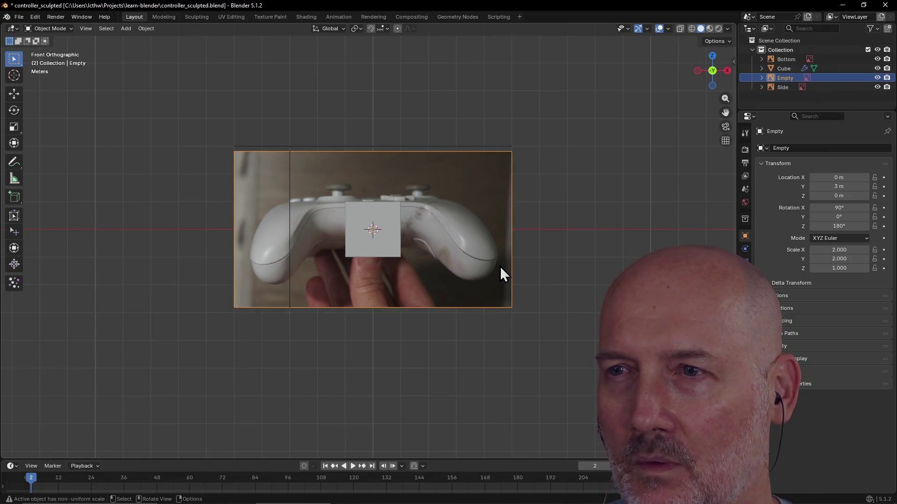
pyautogui.click(489, 344)
pyautogui.moveTo(481, 260)
pyautogui.mouseDown(button='middle')
pyautogui.moveTo(495, 266)
pyautogui.moveTo(490, 300)
pyautogui.moveTo(404, 326)
pyautogui.moveTo(376, 349)
pyautogui.moveTo(383, 306)
pyautogui.moveTo(380, 357)
pyautogui.moveTo(390, 280)
pyautogui.moveTo(417, 344)
pyautogui.moveTo(500, 345)
pyautogui.moveTo(494, 350)
pyautogui.moveTo(464, 314)
pyautogui.mouseUp(button='middle')
pyautogui.scroll(-1, 479, 264)
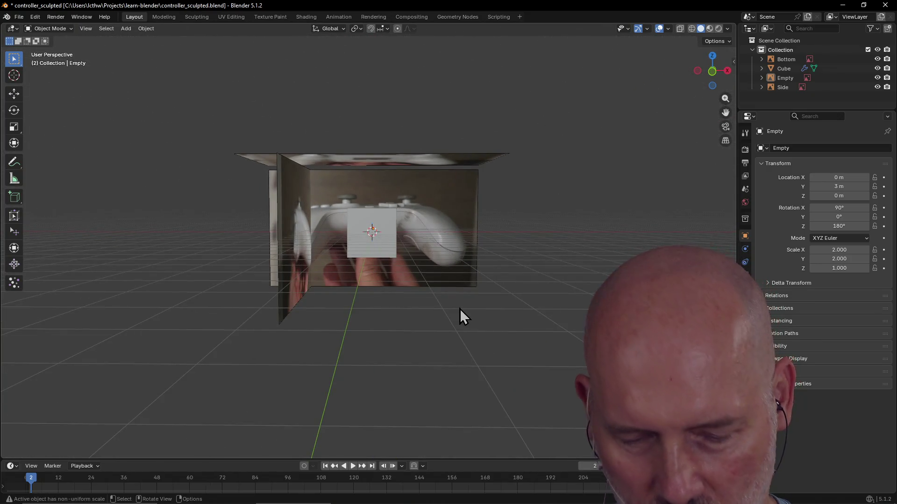
pyautogui.press('`')
pyautogui.click(411, 278)
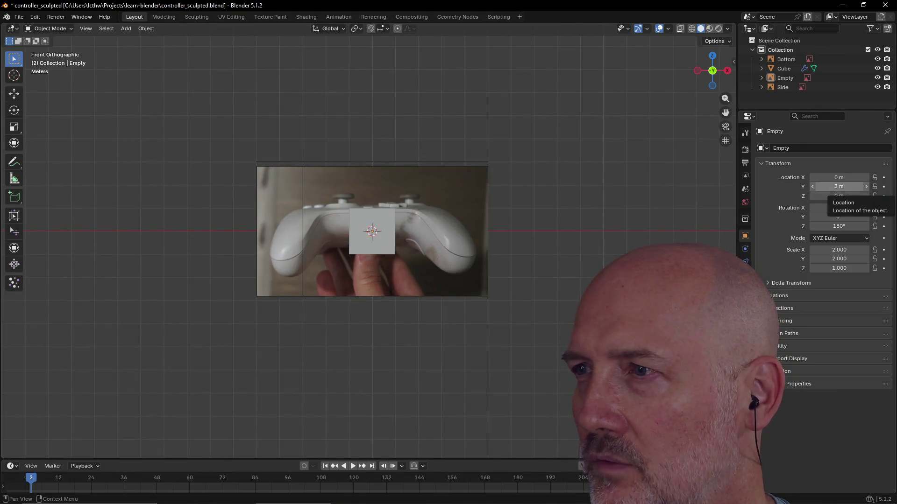
# Step: Change the image's Y location to 3.5 m and orbit to review it
pyautogui.write('3')
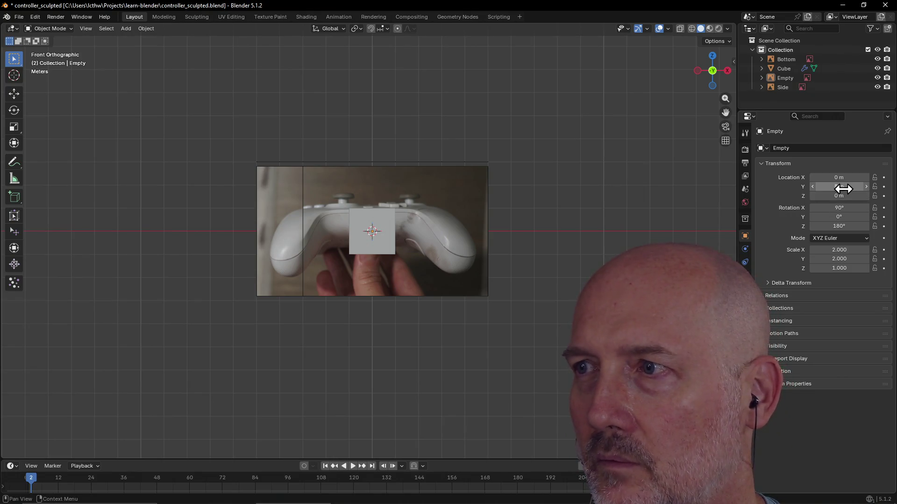
pyautogui.write('3.5')
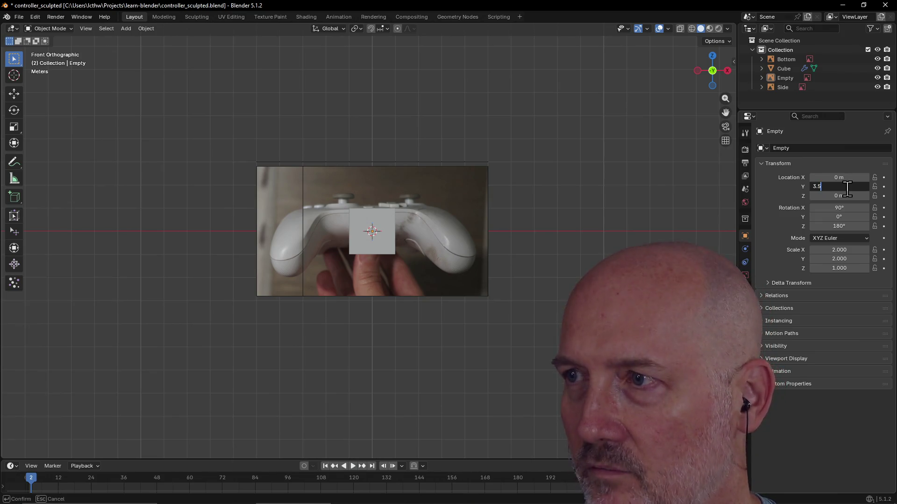
pyautogui.press('Return')
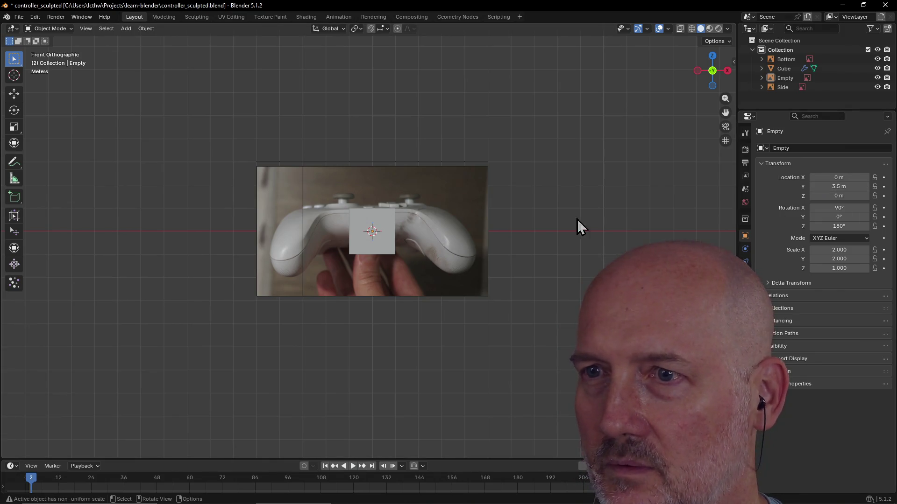
pyautogui.moveTo(517, 242)
pyautogui.mouseDown(button='middle')
pyautogui.moveTo(458, 256)
pyautogui.moveTo(535, 250)
pyautogui.moveTo(516, 250)
pyautogui.moveTo(517, 242)
pyautogui.moveTo(476, 264)
pyautogui.mouseUp(button='middle')
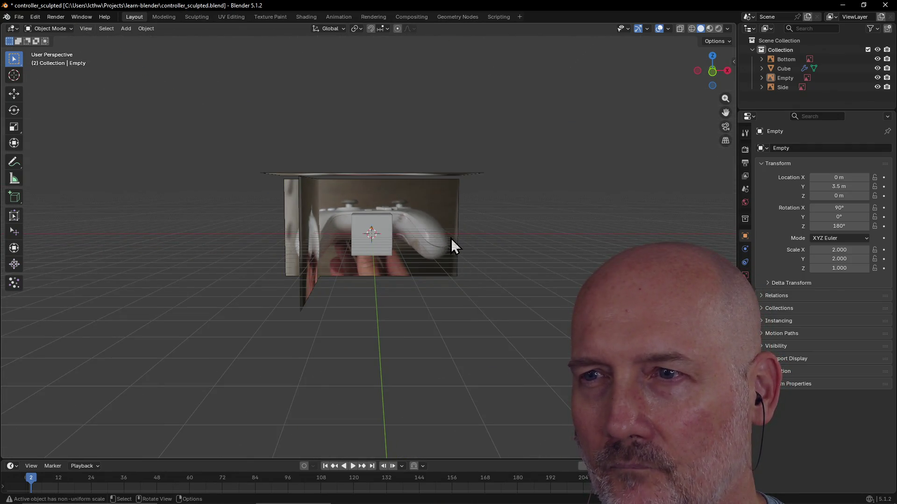
pyautogui.scroll(3, 434, 252)
pyautogui.moveTo(433, 252)
pyautogui.mouseDown(button='middle')
pyautogui.moveTo(340, 247)
pyautogui.moveTo(330, 234)
pyautogui.moveTo(331, 184)
pyautogui.moveTo(352, 126)
pyautogui.moveTo(346, 140)
pyautogui.mouseUp(button='middle')
pyautogui.press('`')
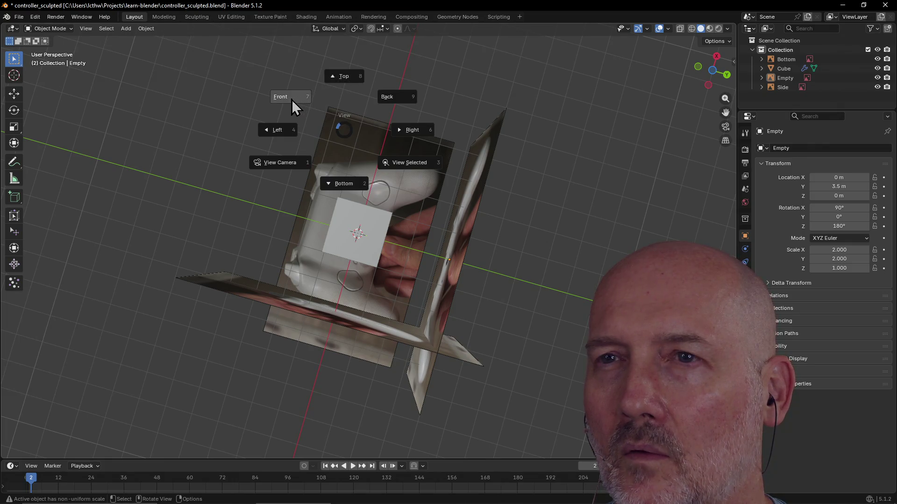
pyautogui.click(342, 77)
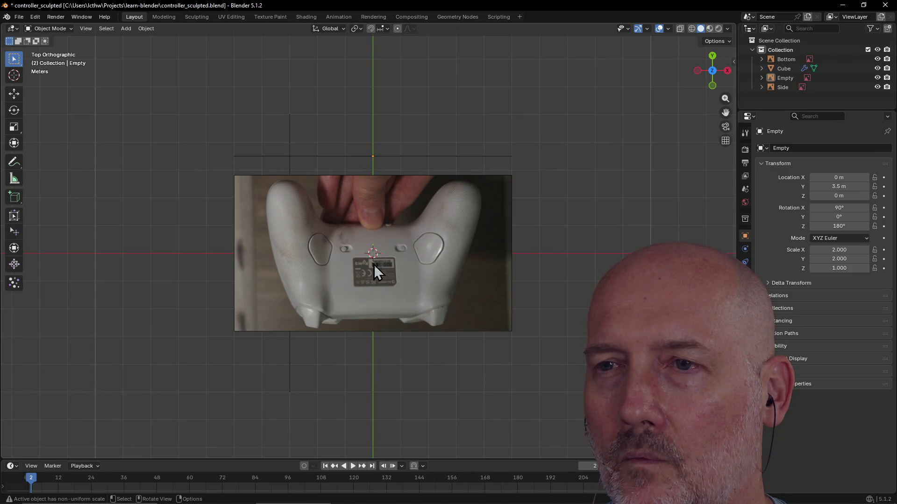
pyautogui.moveTo(374, 265)
pyautogui.mouseDown(button='middle')
pyautogui.moveTo(372, 42)
pyautogui.moveTo(374, 183)
pyautogui.moveTo(366, 54)
pyautogui.moveTo(375, 180)
pyautogui.moveTo(370, 99)
pyautogui.mouseUp(button='middle')
pyautogui.moveTo(396, 310)
pyautogui.mouseDown(button='middle')
pyautogui.moveTo(405, 289)
pyautogui.moveTo(405, 330)
pyautogui.mouseUp(button='middle')
pyautogui.moveTo(446, 256)
pyautogui.mouseDown(button='middle')
pyautogui.moveTo(444, 240)
pyautogui.moveTo(458, 253)
pyautogui.mouseUp(button='middle')
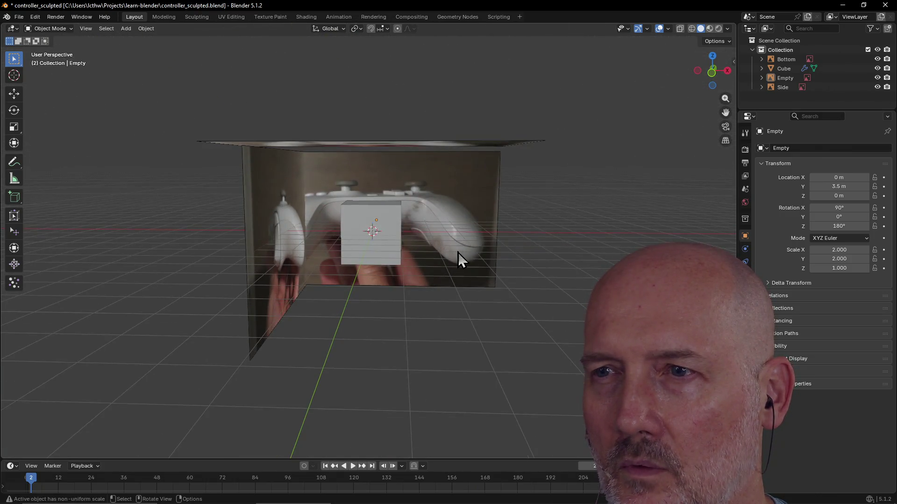
pyautogui.moveTo(457, 209)
pyautogui.mouseDown(button='middle')
pyautogui.moveTo(448, 188)
pyautogui.moveTo(447, 255)
pyautogui.mouseUp(button='middle')
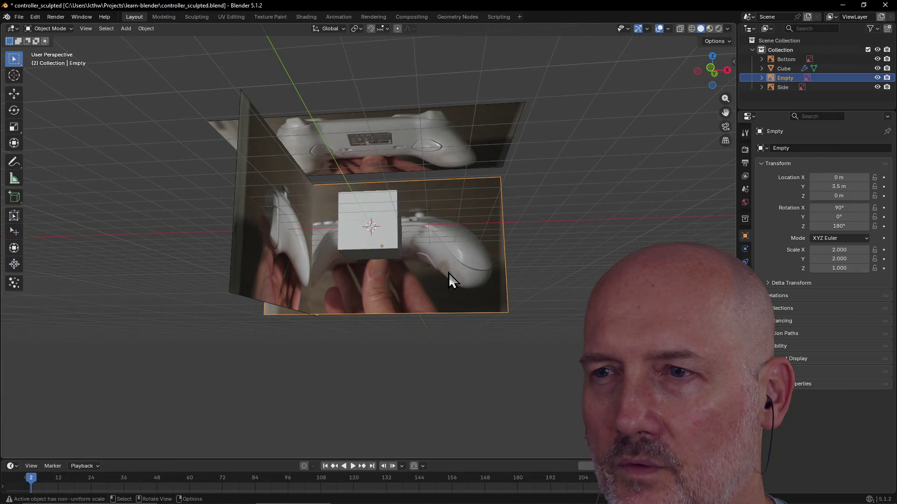
pyautogui.click(837, 250)
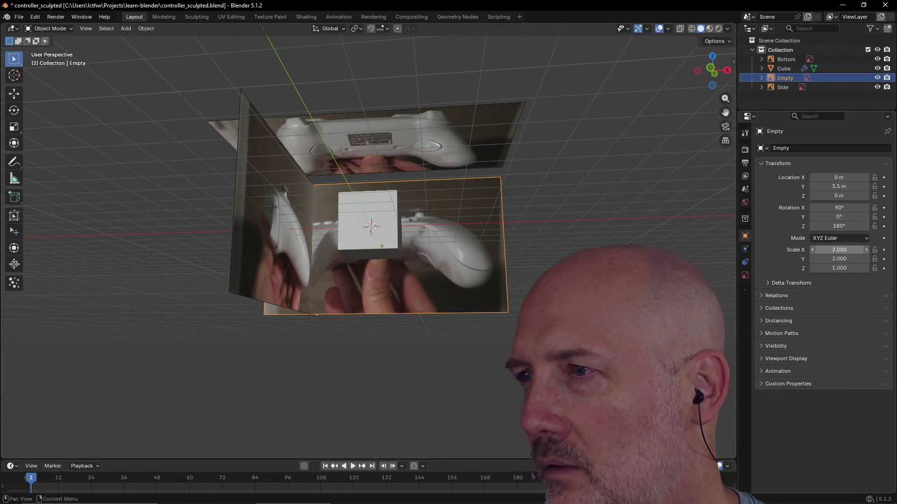
pyautogui.write('1.75')
pyautogui.press('Return')
pyautogui.click(840, 260)
pyautogui.write('1')
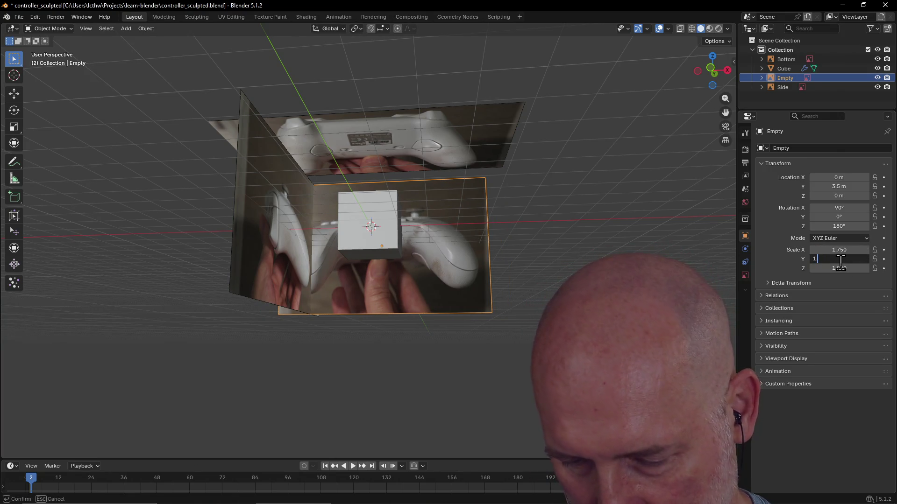
pyautogui.write('.75')
pyautogui.press('Return')
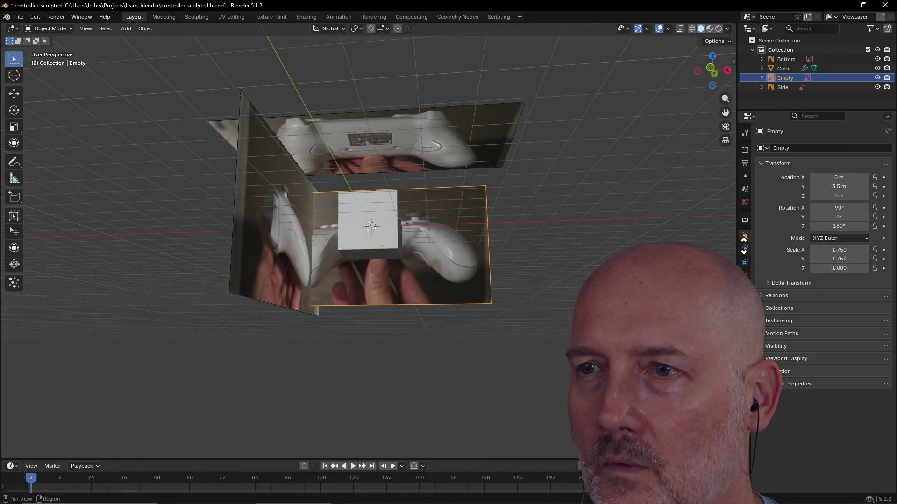
pyautogui.click(497, 292)
pyautogui.moveTo(523, 320)
pyautogui.mouseDown(button='middle')
pyautogui.moveTo(514, 238)
pyautogui.moveTo(534, 271)
pyautogui.moveTo(529, 231)
pyautogui.moveTo(527, 273)
pyautogui.moveTo(519, 221)
pyautogui.moveTo(517, 237)
pyautogui.moveTo(520, 228)
pyautogui.mouseUp(button='middle')
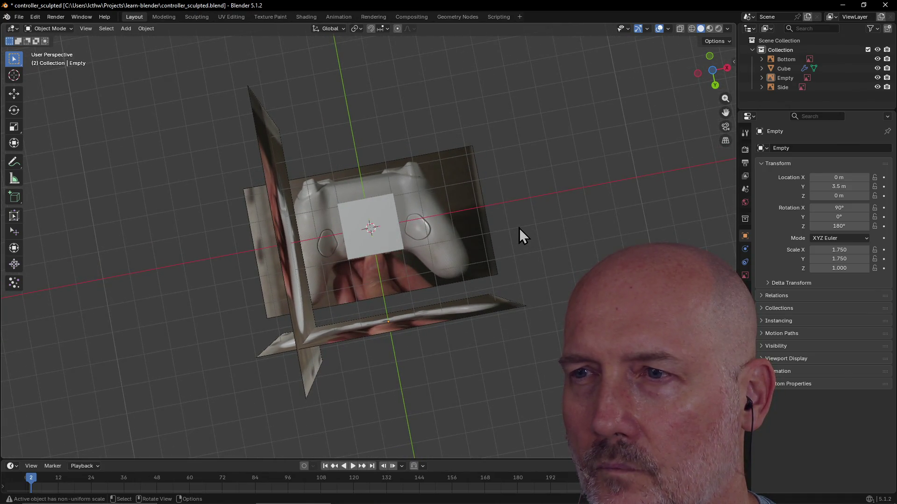
pyautogui.press('`')
pyautogui.click(520, 175)
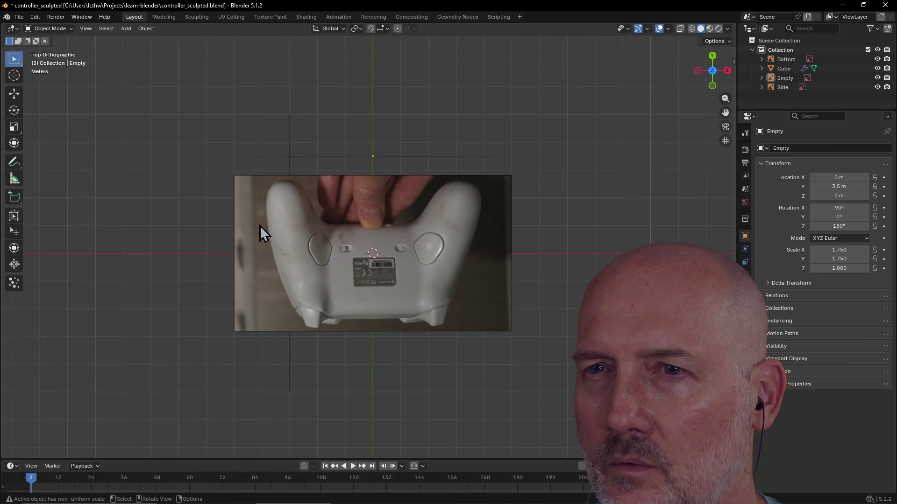
pyautogui.press('`')
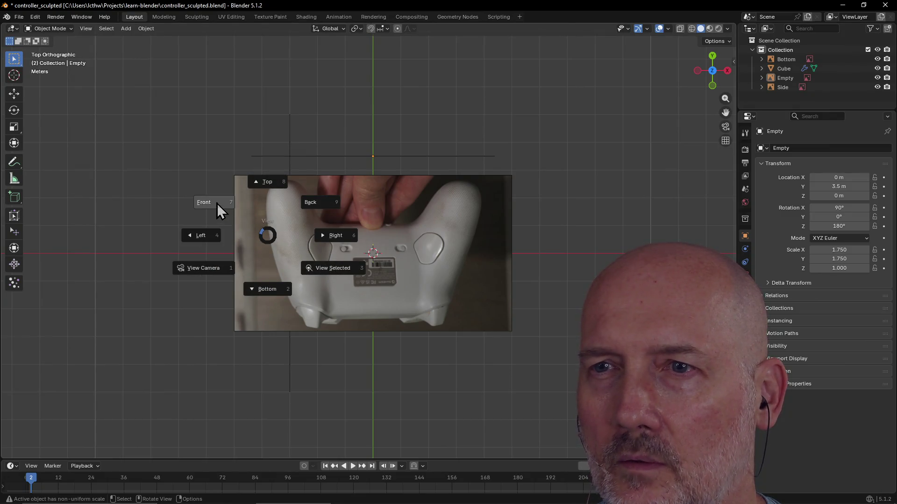
pyautogui.click(217, 203)
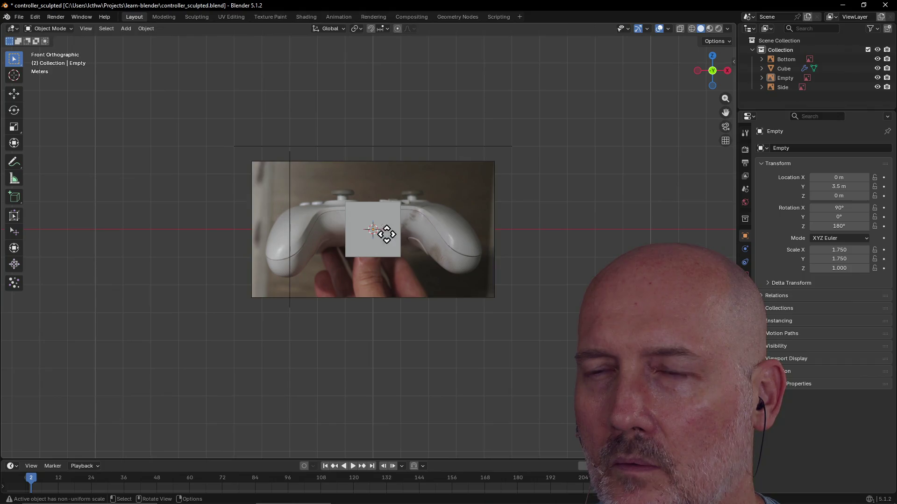
pyautogui.moveTo(400, 338)
pyautogui.mouseDown(button='middle')
pyautogui.moveTo(383, 254)
pyautogui.moveTo(387, 248)
pyautogui.moveTo(405, 263)
pyautogui.moveTo(404, 223)
pyautogui.moveTo(407, 254)
pyautogui.mouseUp(button='middle')
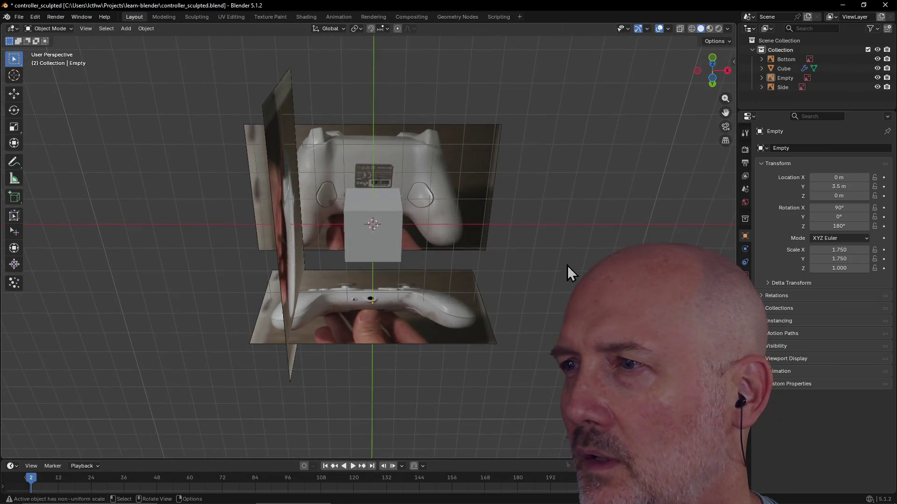
pyautogui.click(842, 250)
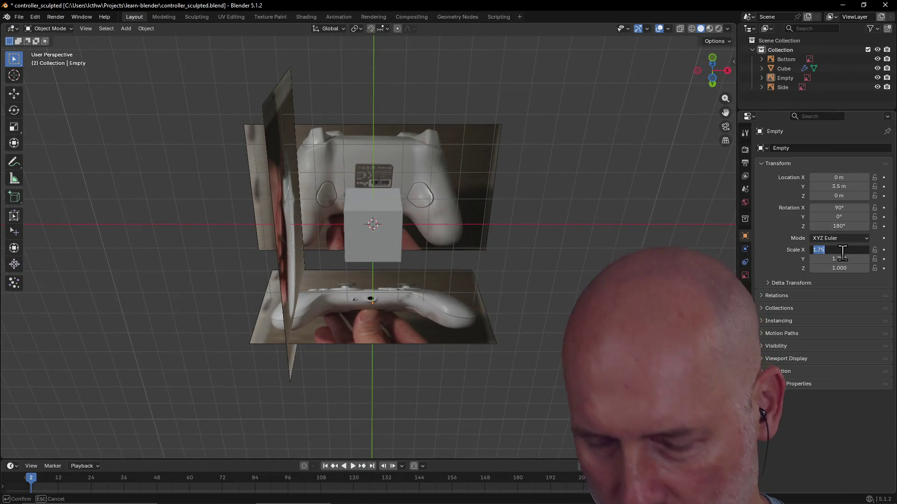
# Step: Set the front image's X and Y scale to 1.5
pyautogui.write('1.6')
pyautogui.press('Return')
pyautogui.write('1.5')
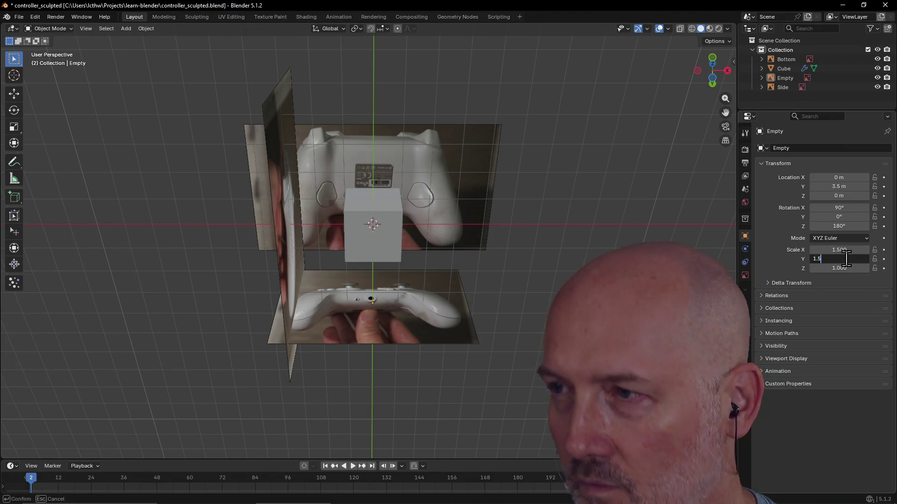
pyautogui.moveTo(847, 258); pyautogui.dragTo(836, 258)
pyautogui.moveTo(512, 270); pyautogui.dragTo(507, 231, button='middle')
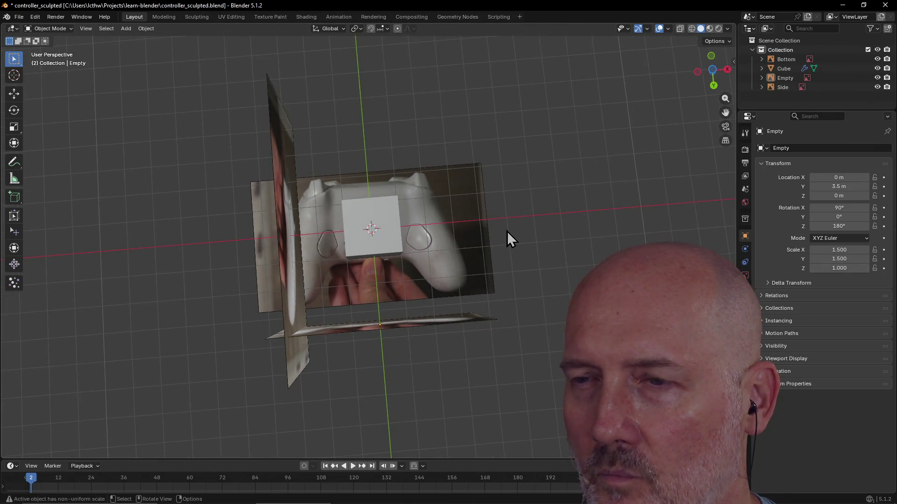
# Step: Check the smaller image from the Front and Top views, then return to perspective
pyautogui.press('`')
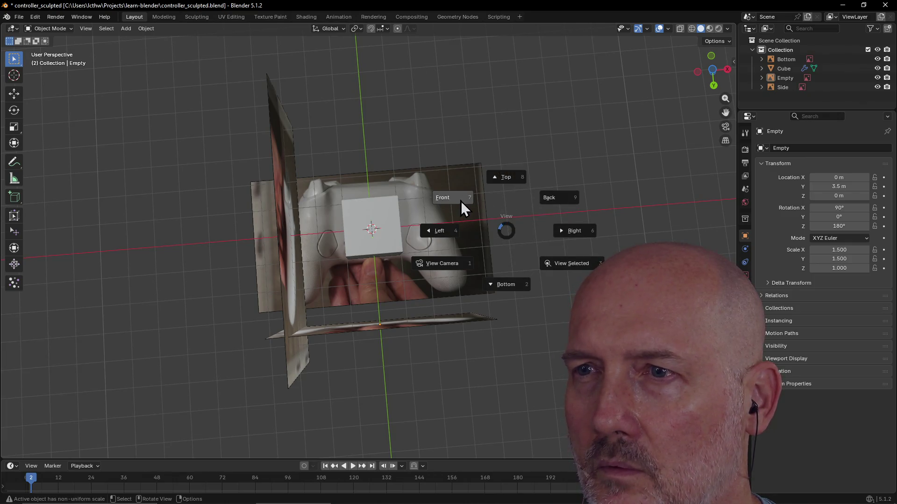
pyautogui.click(461, 200)
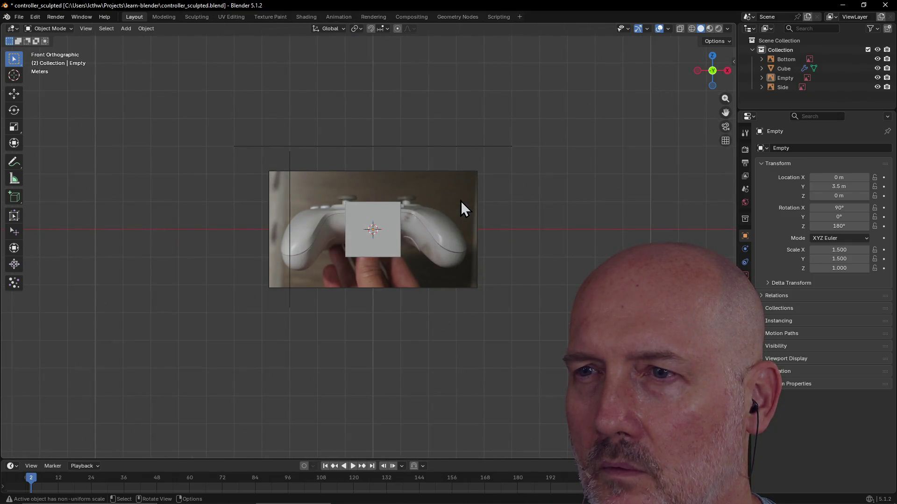
pyautogui.press('`')
pyautogui.click(463, 150)
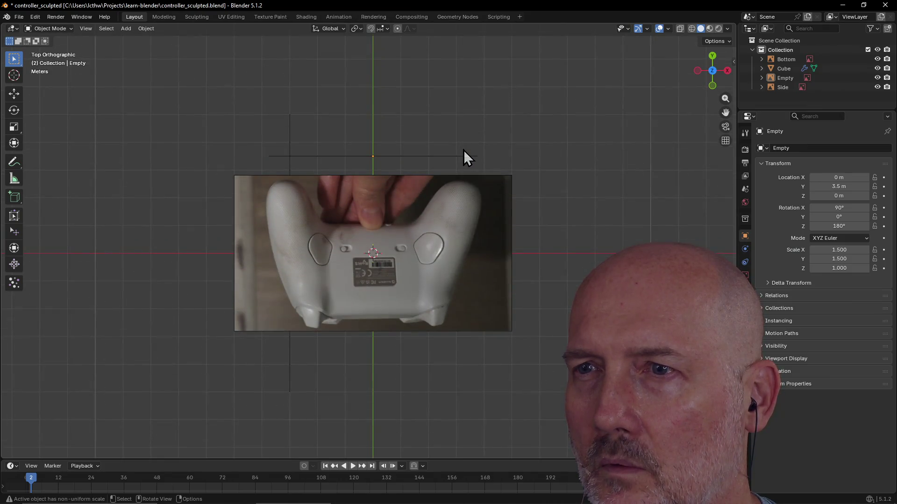
pyautogui.press('`')
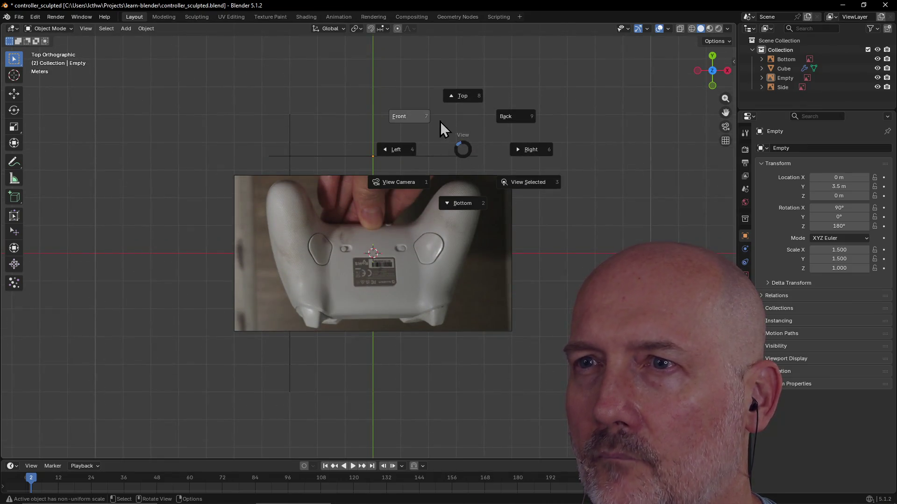
pyautogui.click(415, 121)
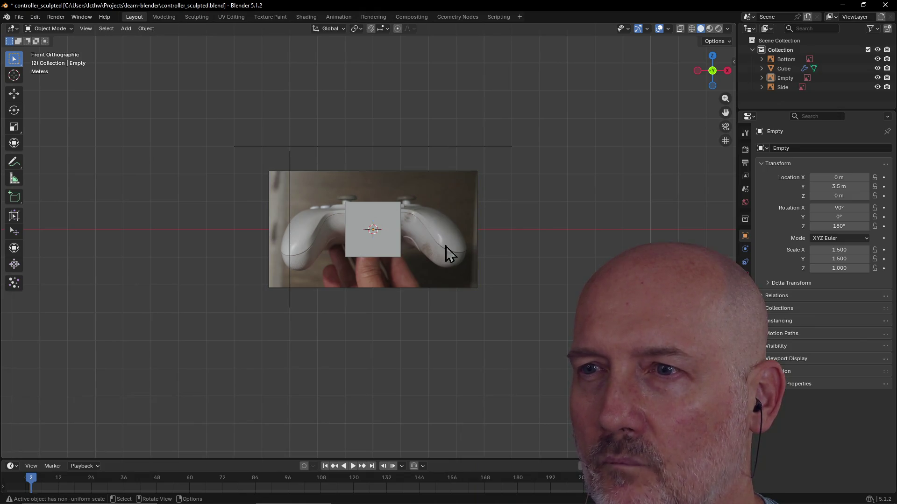
pyautogui.moveTo(449, 199)
pyautogui.mouseDown(button='middle')
pyautogui.moveTo(442, 262)
pyautogui.moveTo(437, 194)
pyautogui.moveTo(445, 246)
pyautogui.moveTo(436, 395)
pyautogui.moveTo(427, 298)
pyautogui.mouseUp(button='middle')
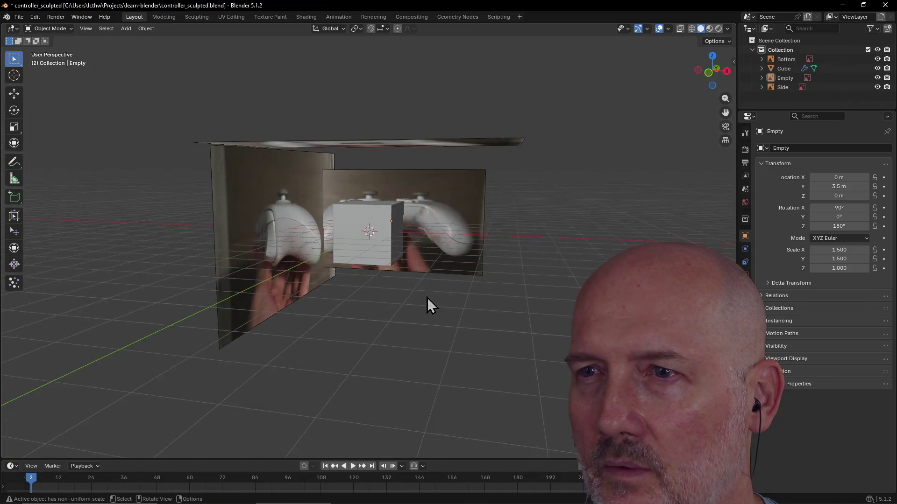
pyautogui.press('`')
pyautogui.click(485, 301)
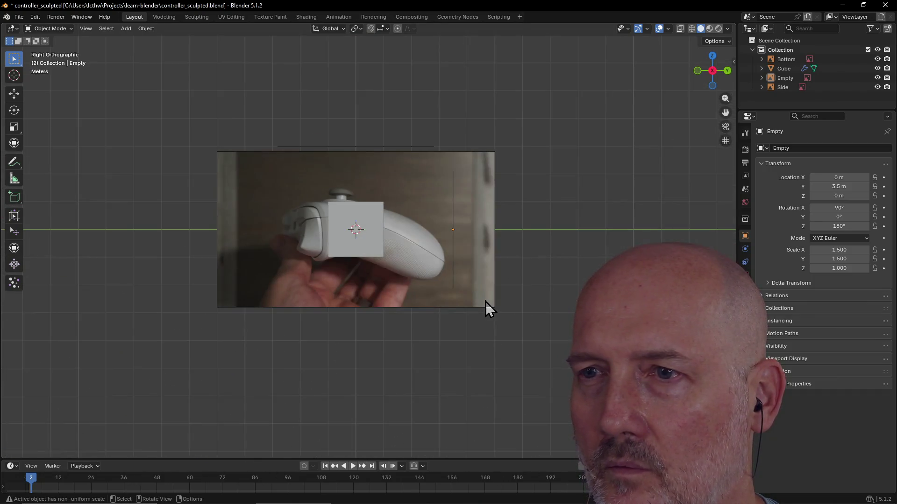
pyautogui.moveTo(410, 306)
pyautogui.mouseDown(button='middle')
pyautogui.moveTo(397, 300)
pyautogui.moveTo(436, 300)
pyautogui.moveTo(388, 302)
pyautogui.moveTo(472, 298)
pyautogui.moveTo(388, 299)
pyautogui.moveTo(489, 299)
pyautogui.moveTo(393, 300)
pyautogui.moveTo(463, 300)
pyautogui.moveTo(437, 303)
pyautogui.mouseUp(button='middle')
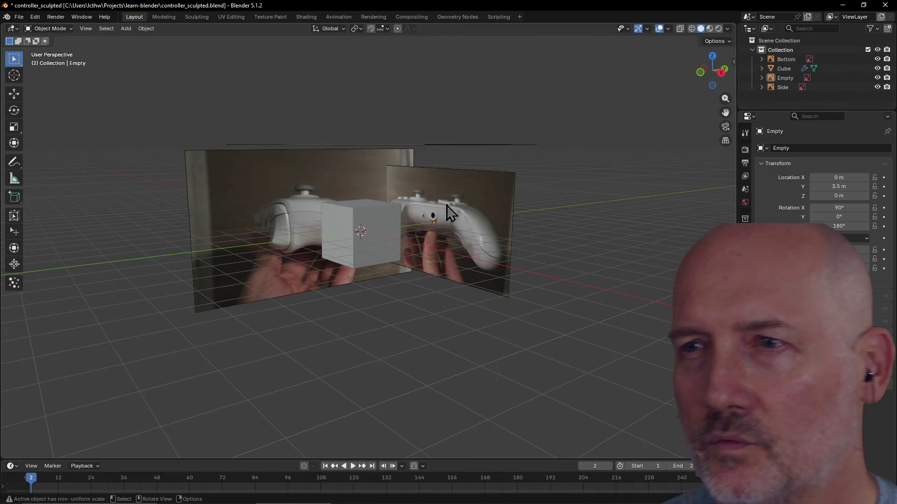
pyautogui.moveTo(354, 256)
pyautogui.mouseDown(button='middle')
pyautogui.moveTo(408, 270)
pyautogui.moveTo(354, 248)
pyautogui.moveTo(366, 246)
pyautogui.moveTo(275, 260)
pyautogui.moveTo(332, 168)
pyautogui.moveTo(314, 238)
pyautogui.moveTo(372, 270)
pyautogui.moveTo(356, 274)
pyautogui.moveTo(362, 256)
pyautogui.mouseUp(button='middle')
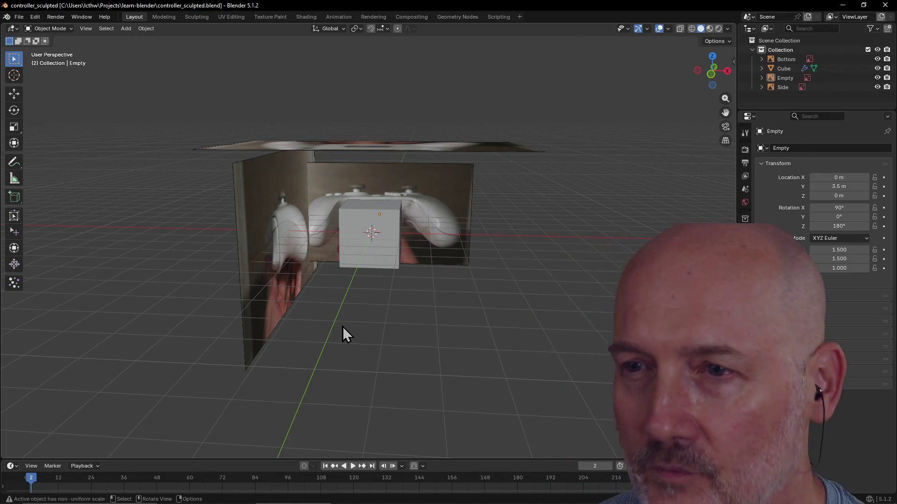
pyautogui.scroll(1, 349, 319)
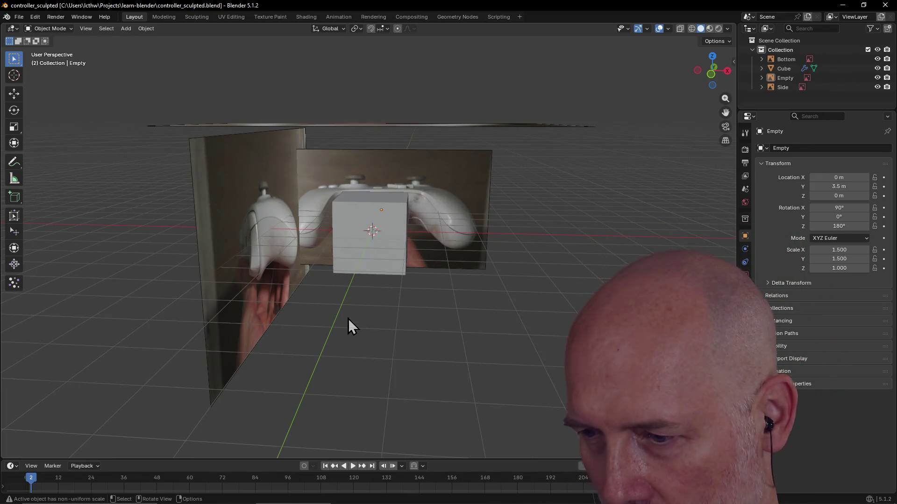
pyautogui.scroll(2, 349, 319)
pyautogui.moveTo(349, 318)
pyautogui.mouseDown(button='middle')
pyautogui.moveTo(327, 289)
pyautogui.moveTo(303, 304)
pyautogui.moveTo(301, 263)
pyautogui.moveTo(264, 273)
pyautogui.moveTo(278, 294)
pyautogui.mouseUp(button='middle')
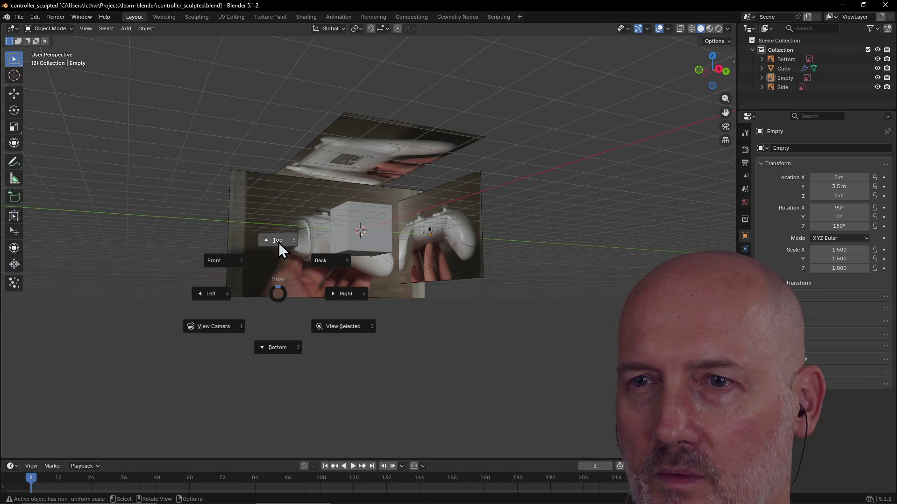
pyautogui.click(277, 241)
pyautogui.press('`')
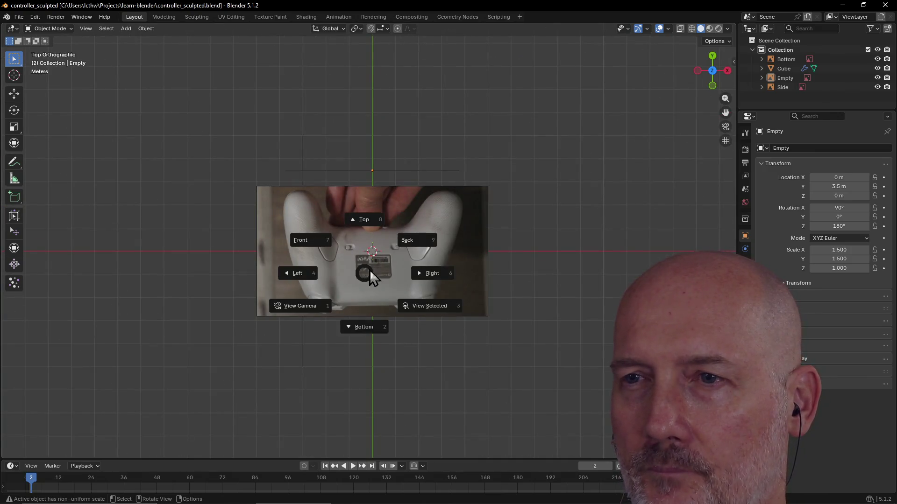
pyautogui.click(362, 334)
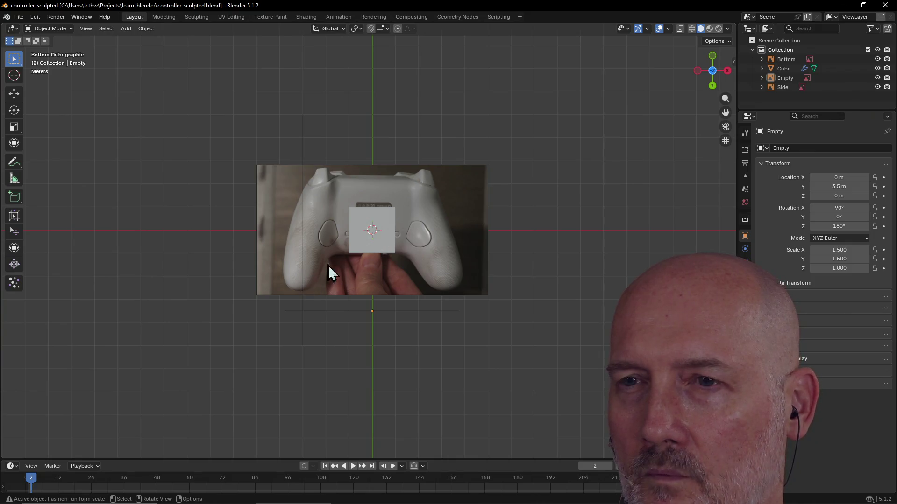
pyautogui.press('`')
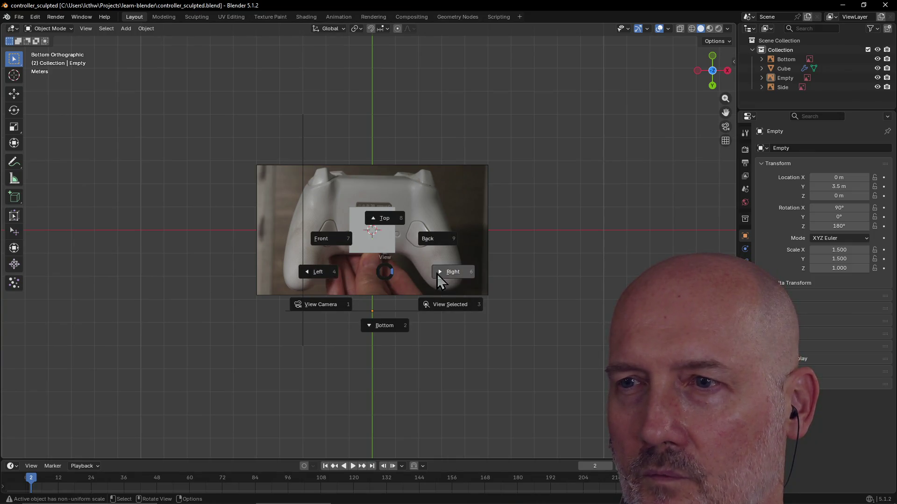
pyautogui.click(445, 274)
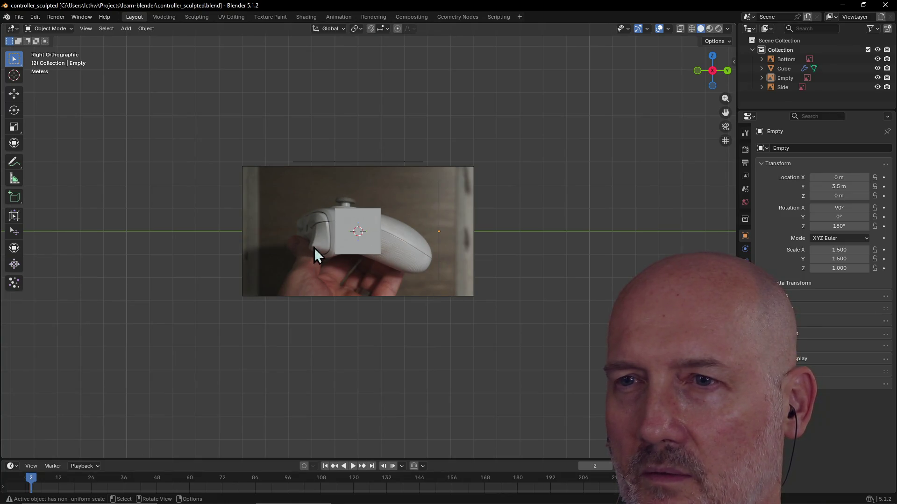
pyautogui.press('`')
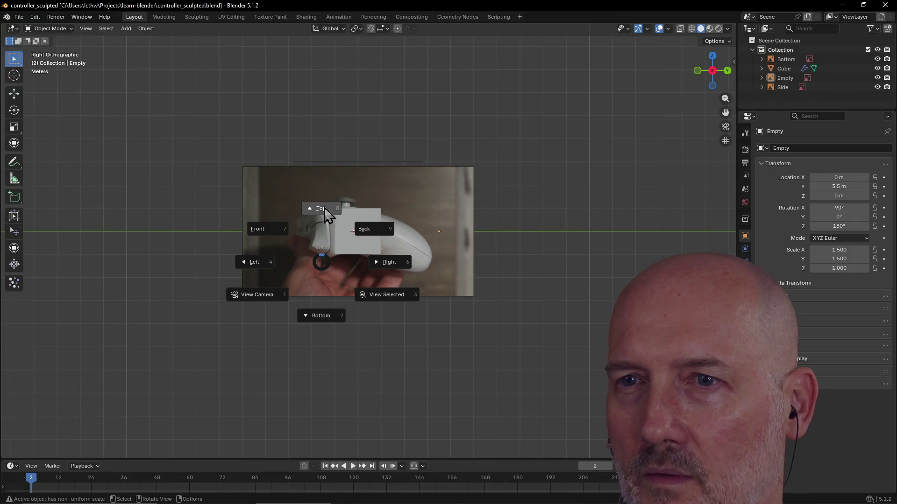
pyautogui.click(280, 230)
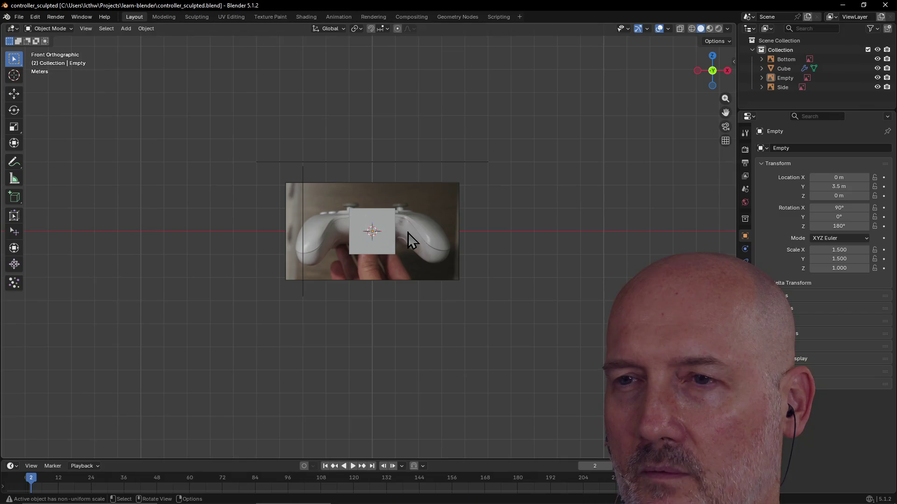
pyautogui.scroll(3, 408, 238)
pyautogui.scroll(1, 407, 233)
pyautogui.scroll(-1, 408, 232)
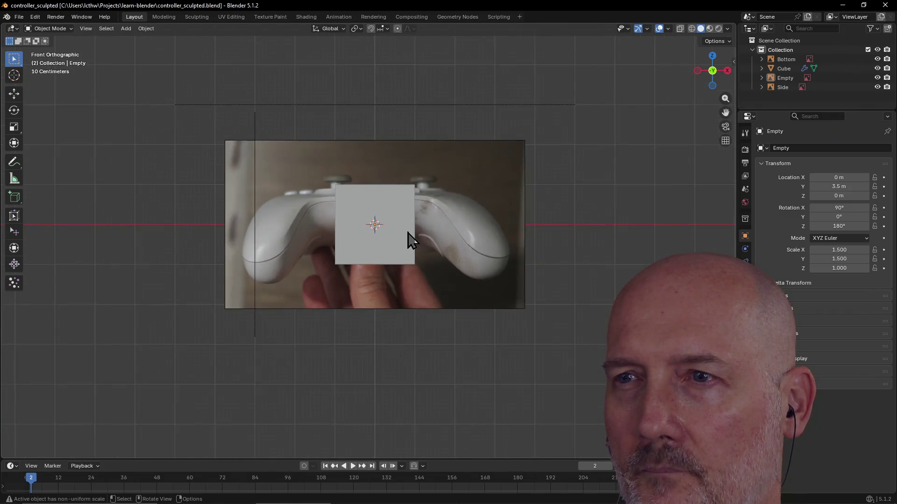
pyautogui.hotkey('ctrl', 's')
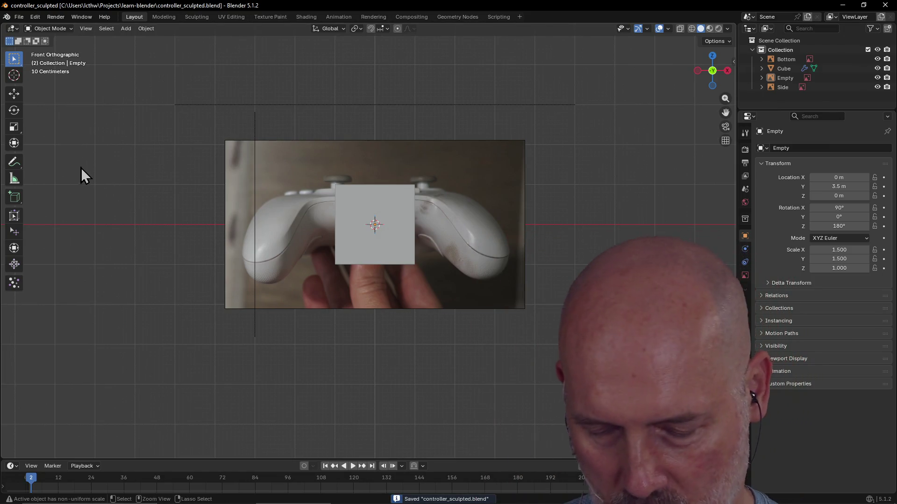
# Step: Save the scene to controller_sculpted.blend
pyautogui.press('t')
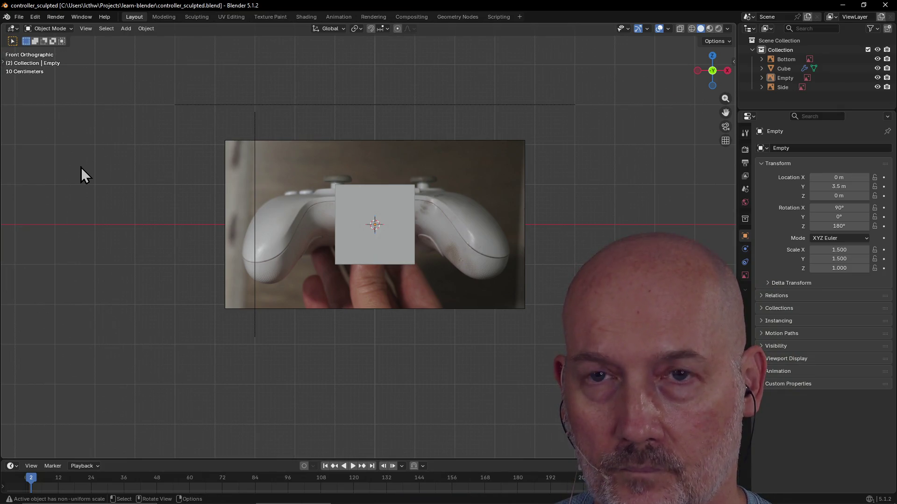
pyautogui.hotkey('ctrl', '2')
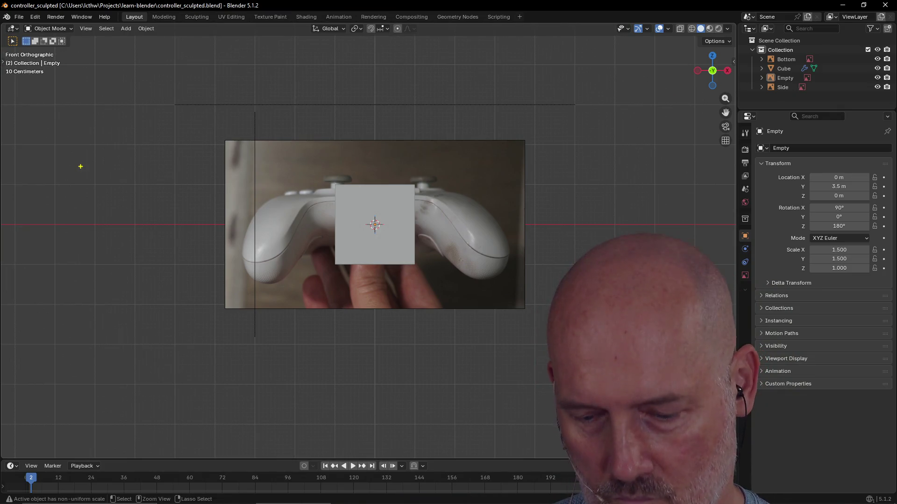
pyautogui.write('tBRB ...')
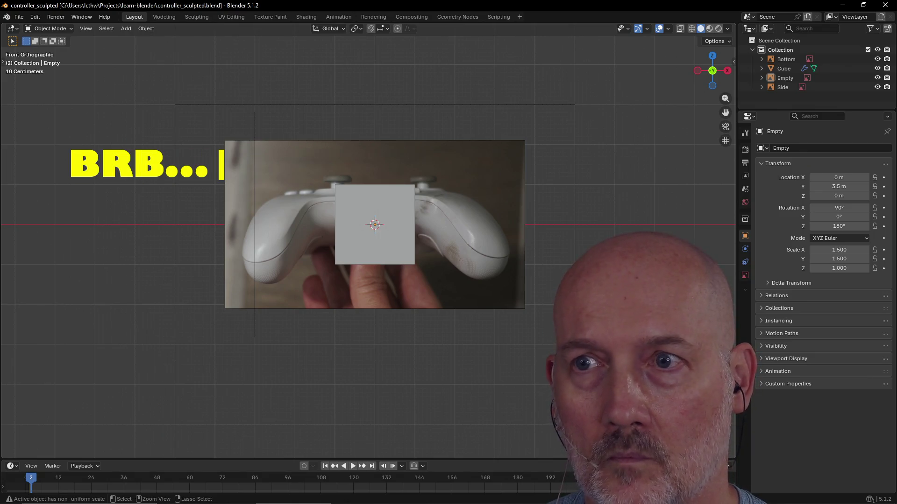
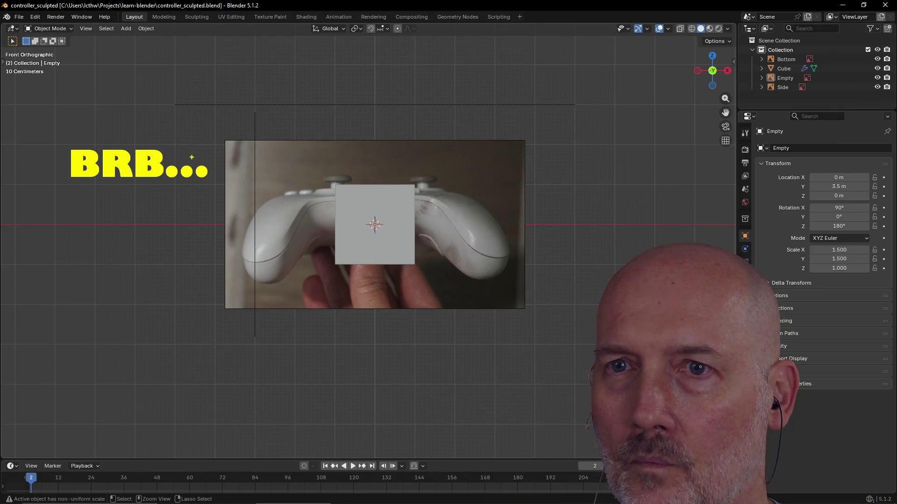
# Step: Select the cube and switch to the Modeling workspace
pyautogui.click(411, 233)
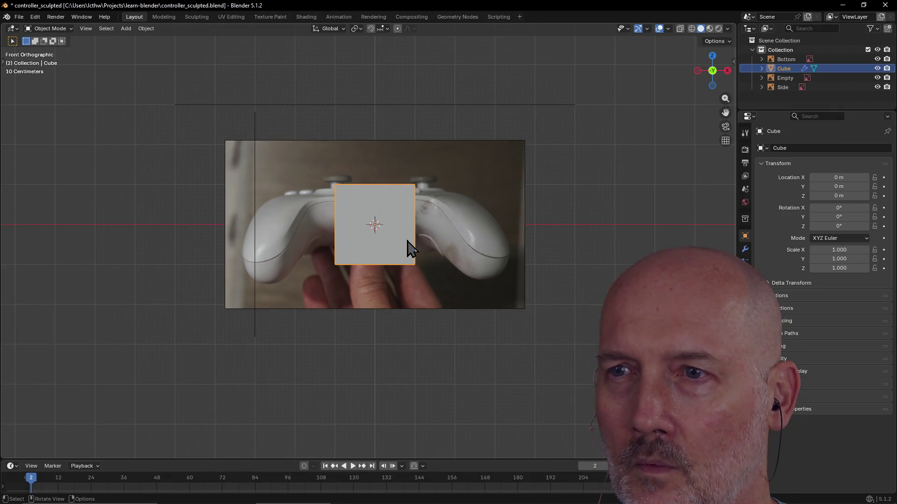
pyautogui.scroll(3, 413, 233)
pyautogui.scroll(-2, 415, 234)
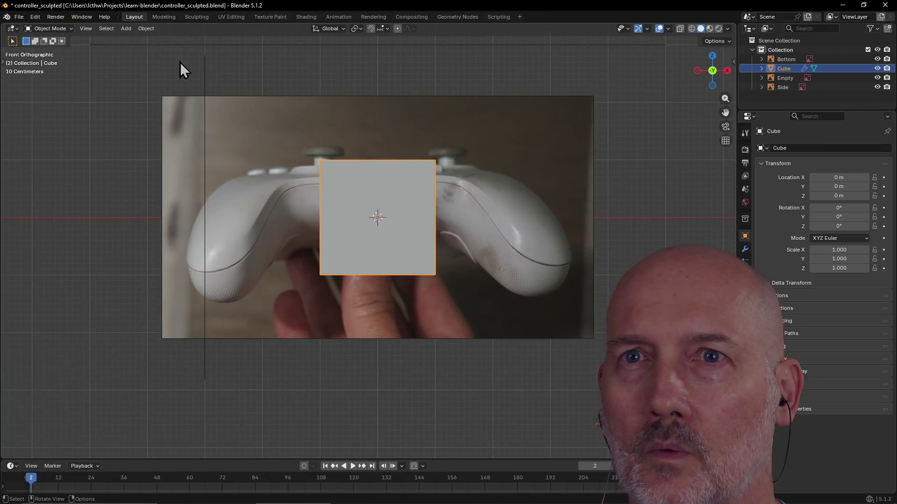
pyautogui.click(163, 17)
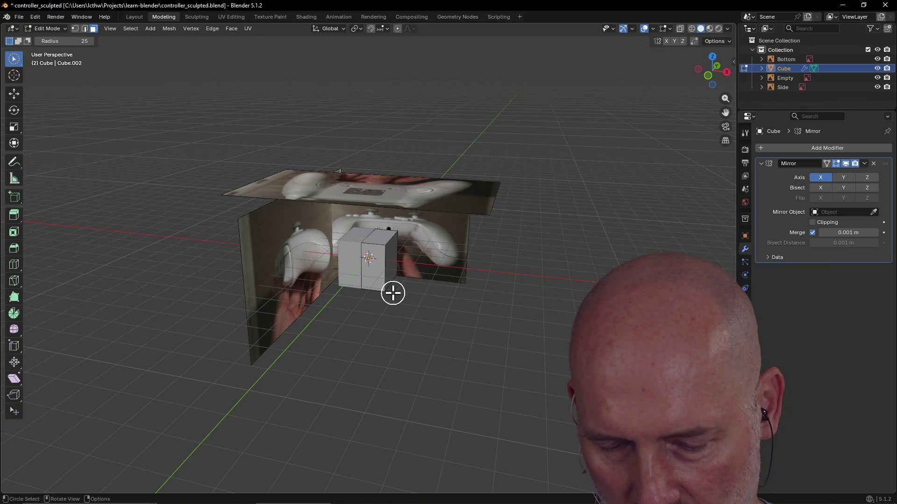
# Step: Split the viewport into four views, orbit and zoom the perspective pane, then go back to Layout
pyautogui.hotkey('ctrl', 'alt', 'q')
pyautogui.moveTo(540, 220)
pyautogui.mouseDown(button='middle')
pyautogui.moveTo(536, 187)
pyautogui.moveTo(564, 181)
pyautogui.moveTo(548, 178)
pyautogui.mouseUp(button='middle')
pyautogui.scroll(2, 563, 181)
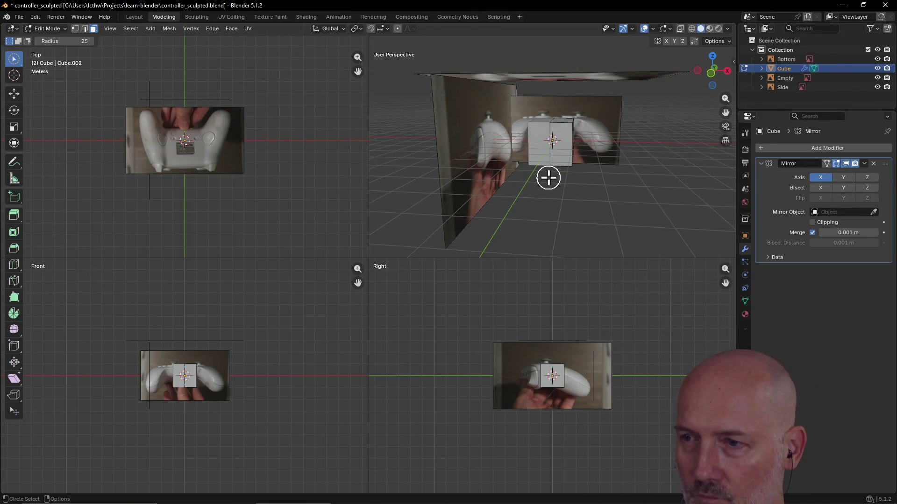
pyautogui.scroll(5, 587, 396)
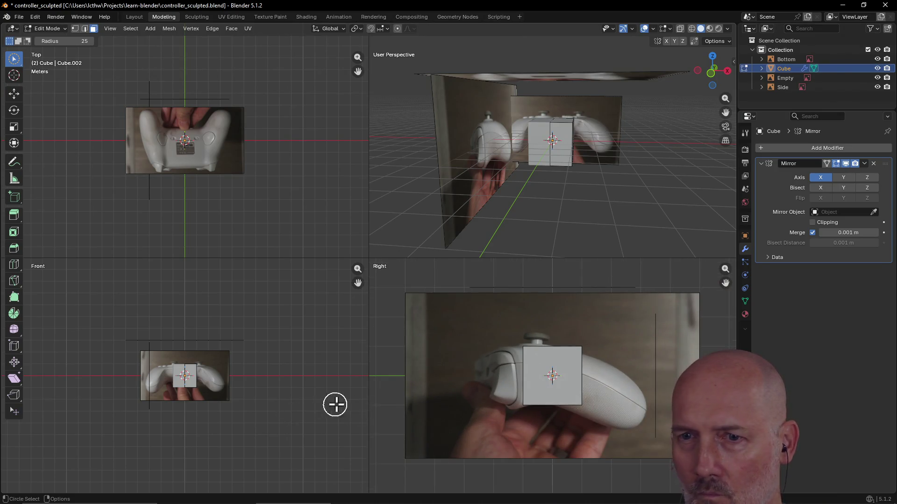
pyautogui.scroll(6, 259, 402)
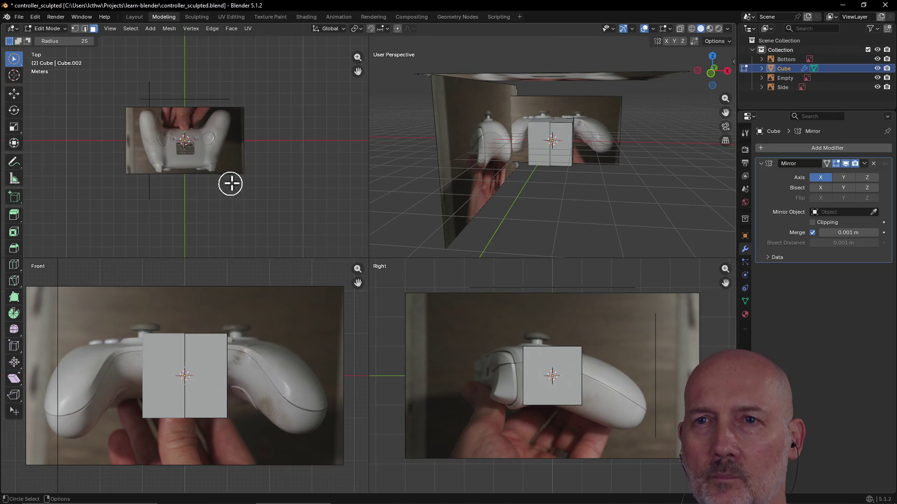
pyautogui.scroll(5, 231, 183)
pyautogui.scroll(-1, 232, 183)
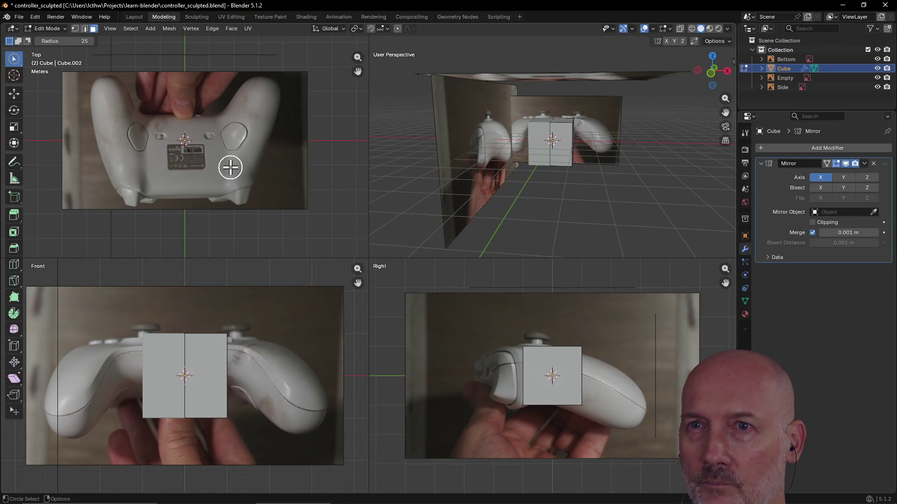
pyautogui.click(132, 19)
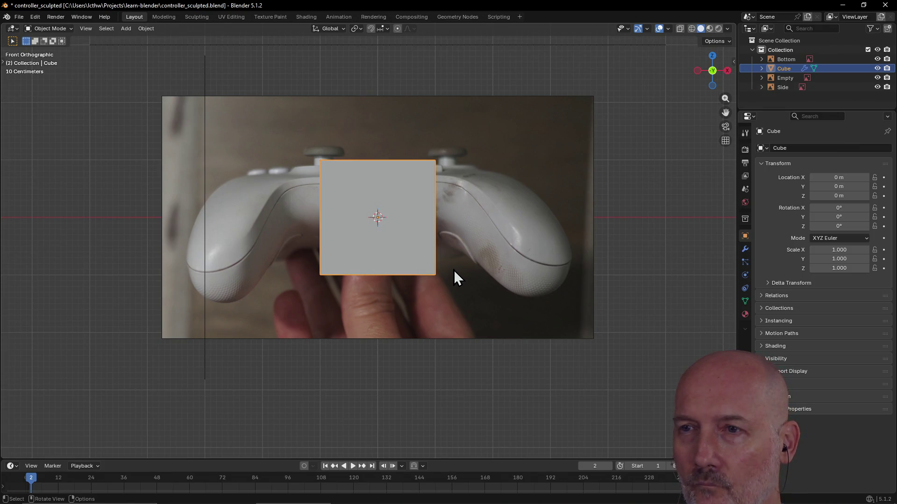
# Step: From the Left view in quad layout, set the Bottom photo's Z rotation to 0°
pyautogui.press('`')
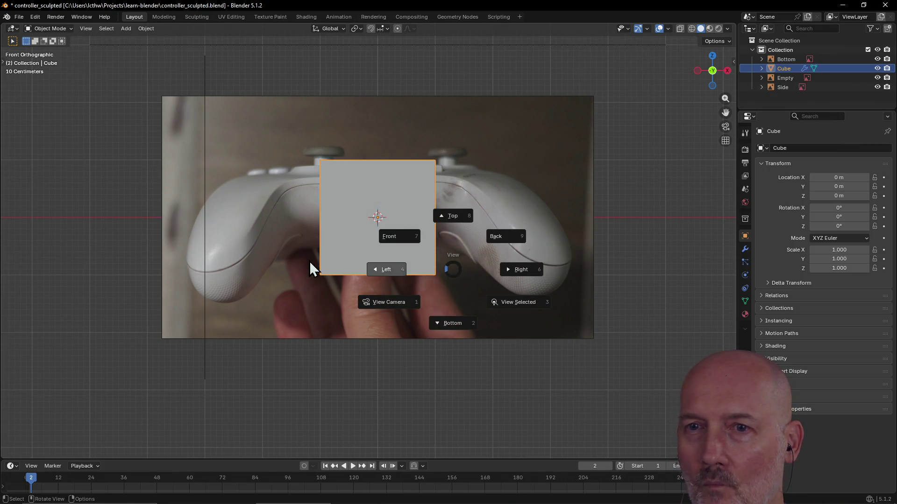
pyautogui.click(309, 264)
pyautogui.hotkey('ctrl', 'alt', 'q')
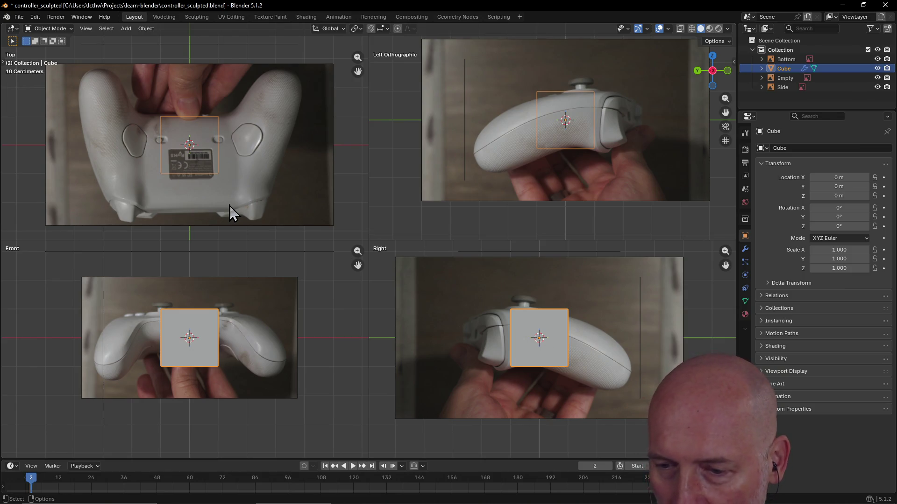
pyautogui.click(255, 198)
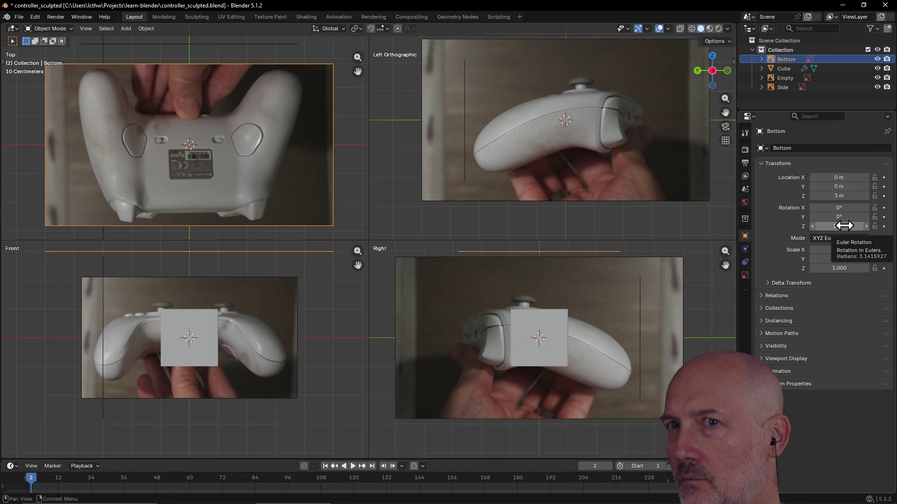
pyautogui.click(844, 226)
pyautogui.write('0')
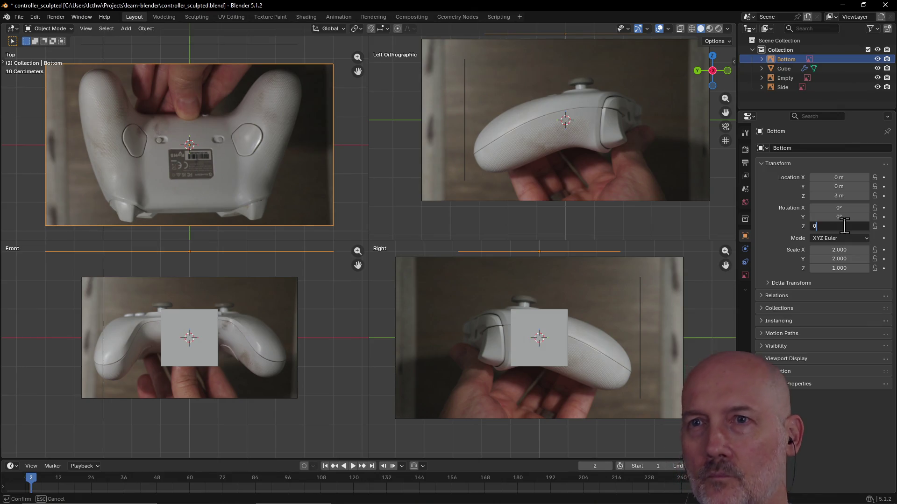
pyautogui.press('Return')
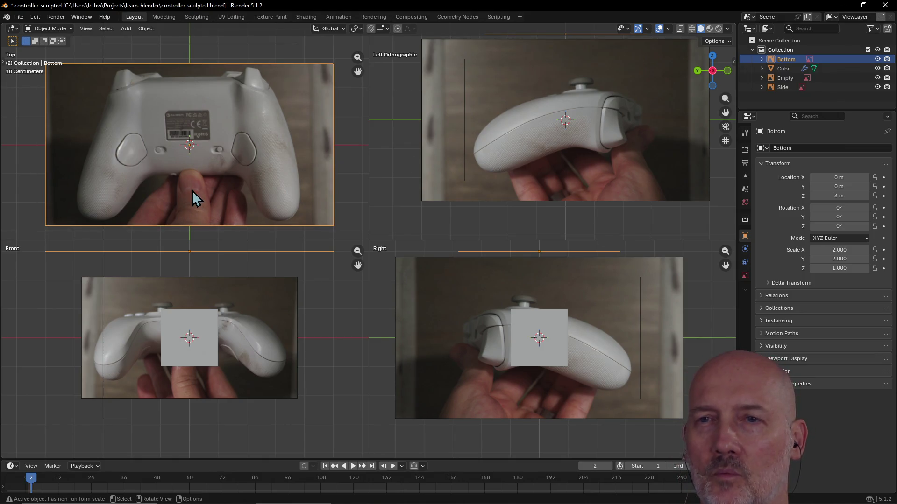
pyautogui.click(157, 18)
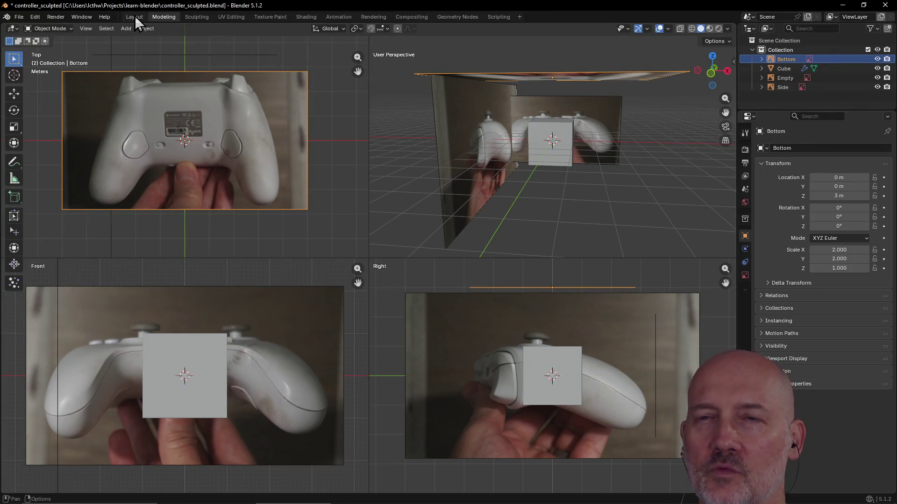
# Step: Undo the annotation scribbles, orbit the side pane into a zoomed perspective of the cube, and select the Bottom photo
pyautogui.click(134, 17)
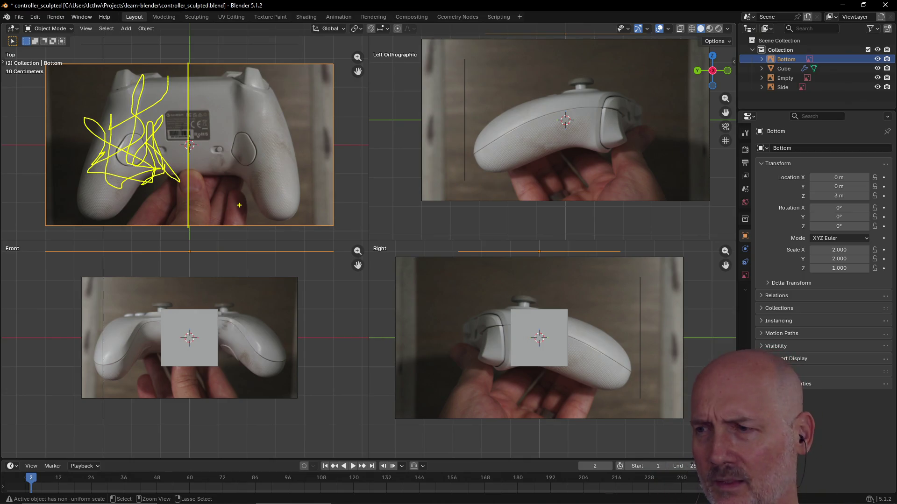
pyautogui.hotkey('ctrl', 'z')
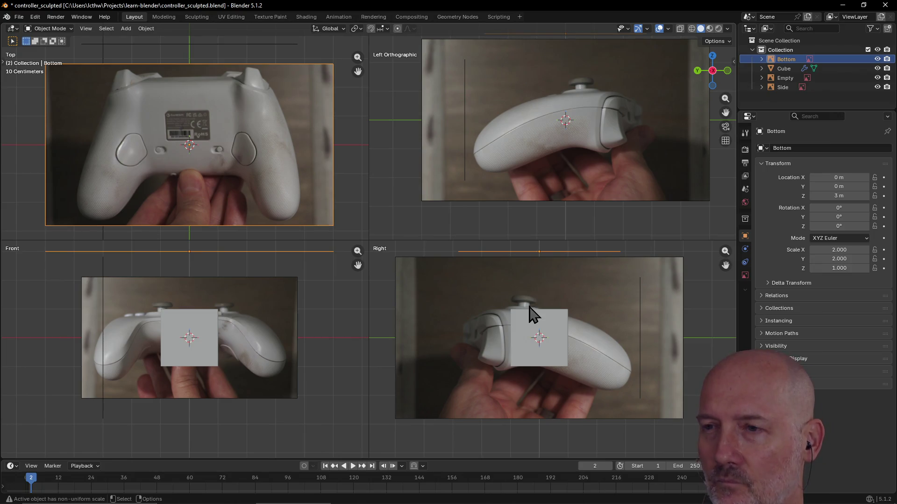
pyautogui.moveTo(553, 195)
pyautogui.mouseDown(button='middle')
pyautogui.moveTo(487, 202)
pyautogui.moveTo(511, 184)
pyautogui.moveTo(407, 211)
pyautogui.moveTo(550, 142)
pyautogui.moveTo(530, 147)
pyautogui.mouseUp(button='middle')
pyautogui.scroll(-5, 513, 181)
pyautogui.scroll(10, 530, 147)
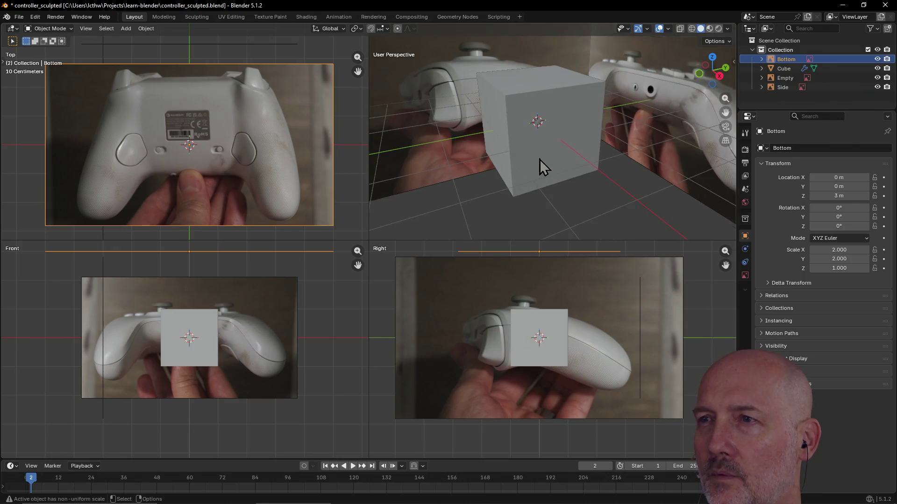
pyautogui.click(556, 362)
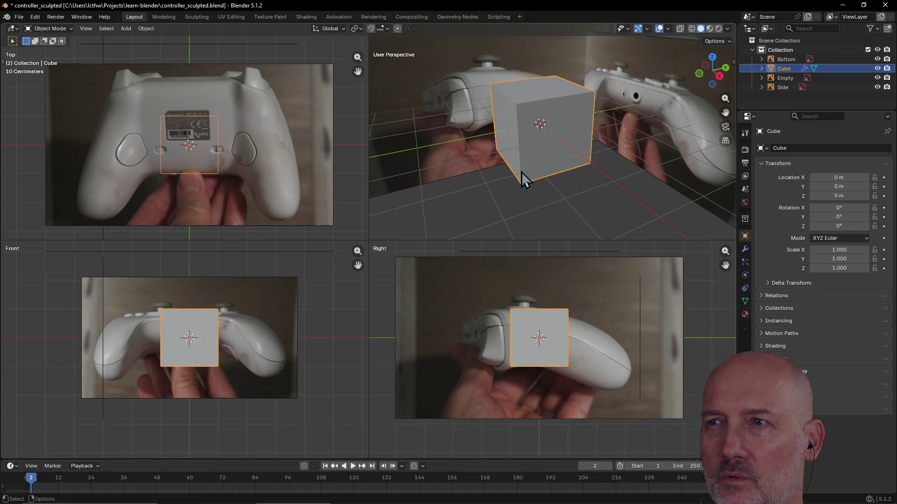
pyautogui.click(240, 189)
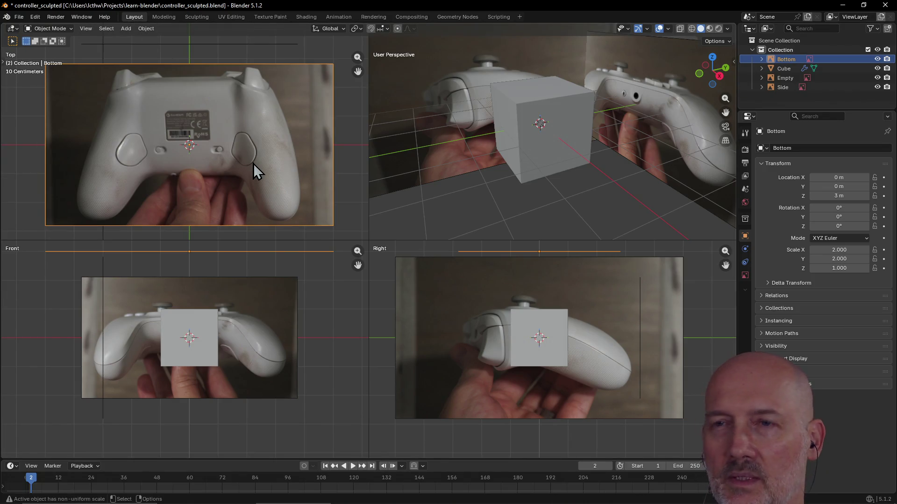
# Step: Set the Bottom photo's location to Z -3 m and Y -0.56 m
pyautogui.click(833, 195)
pyautogui.write('-3')
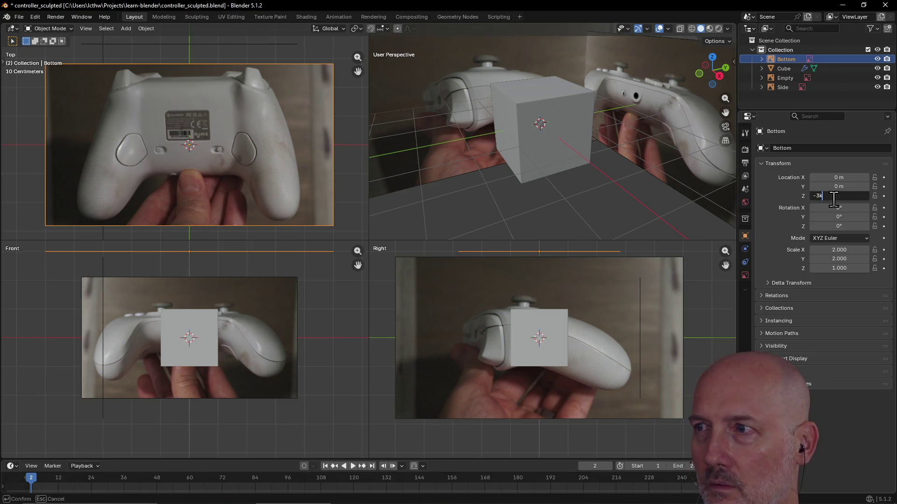
pyautogui.press('Return')
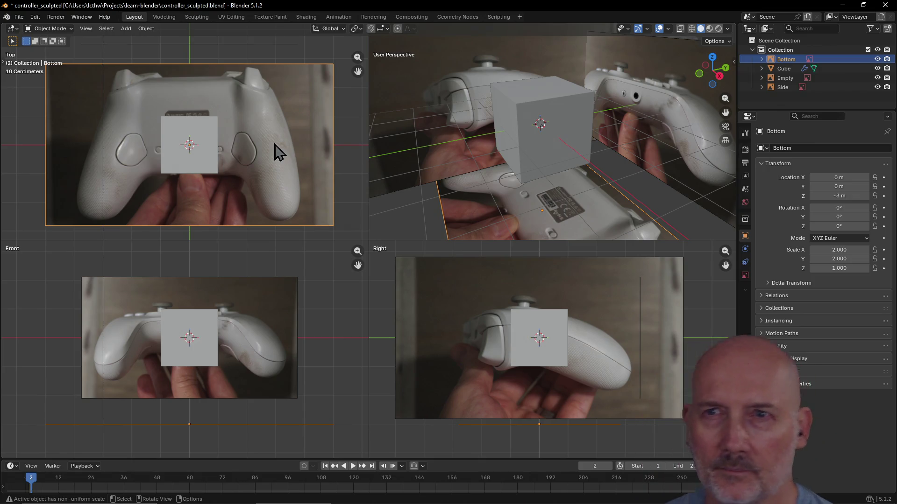
pyautogui.scroll(2, 279, 116)
pyautogui.scroll(-3, 260, 155)
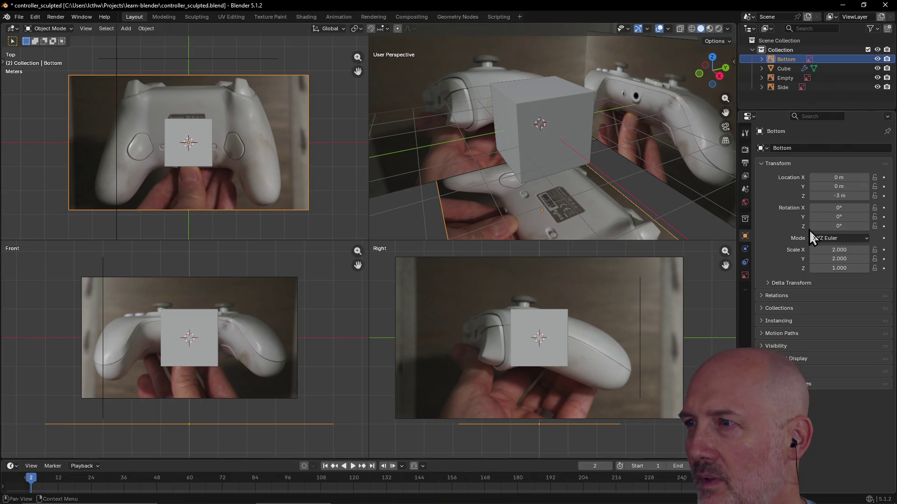
pyautogui.click(838, 186)
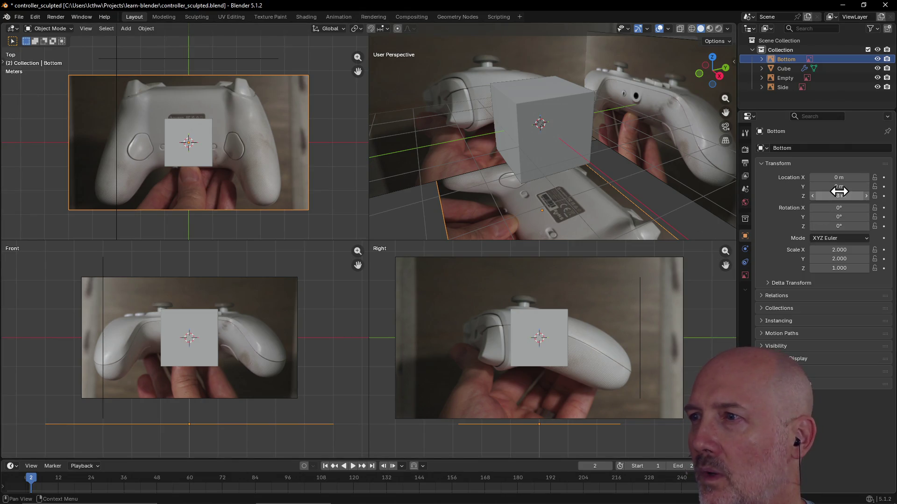
pyautogui.press('Escape')
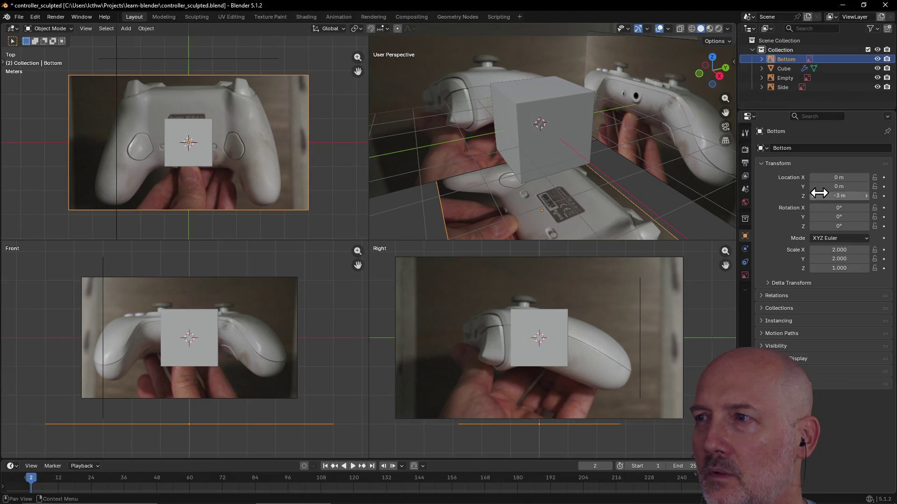
pyautogui.moveTo(840, 186); pyautogui.dragTo(814, 186)
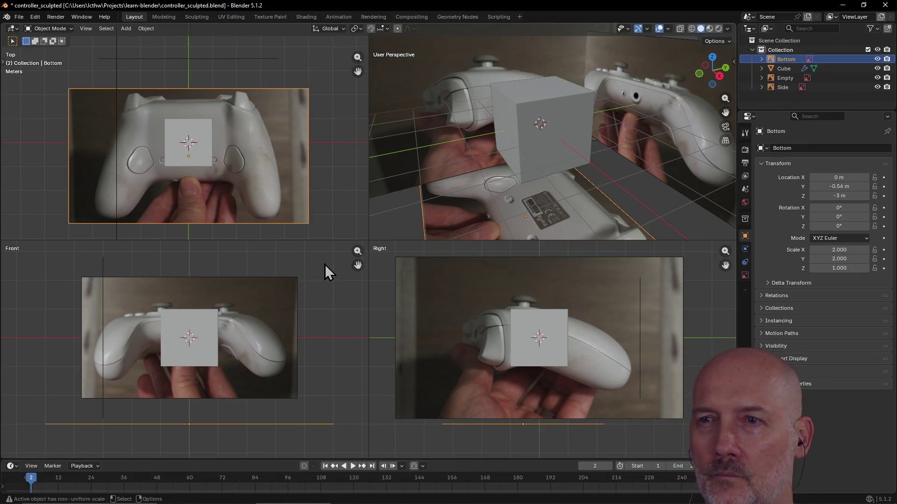
# Step: Deselect everything, save controller_sculpted.blend, and select the cube
pyautogui.hotkey('alt', 'a')
pyautogui.hotkey('ctrl', 's')
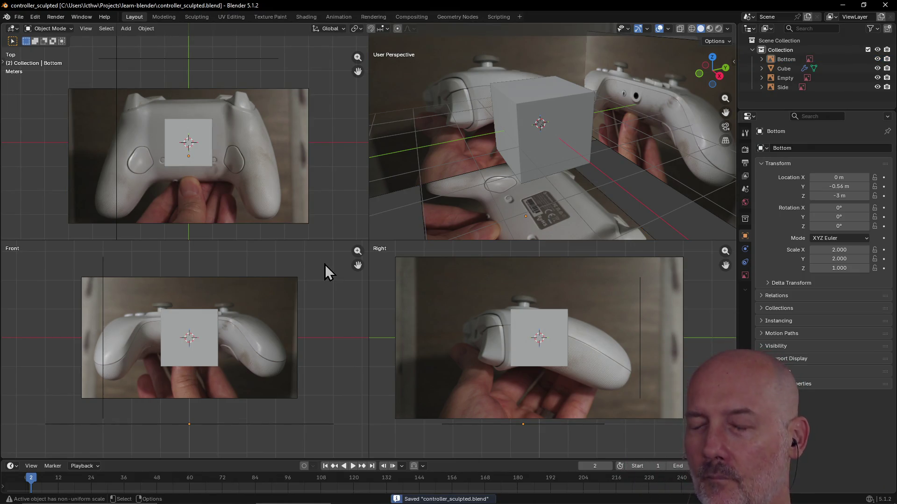
pyautogui.click(233, 201)
pyautogui.hotkey('alt', 'a')
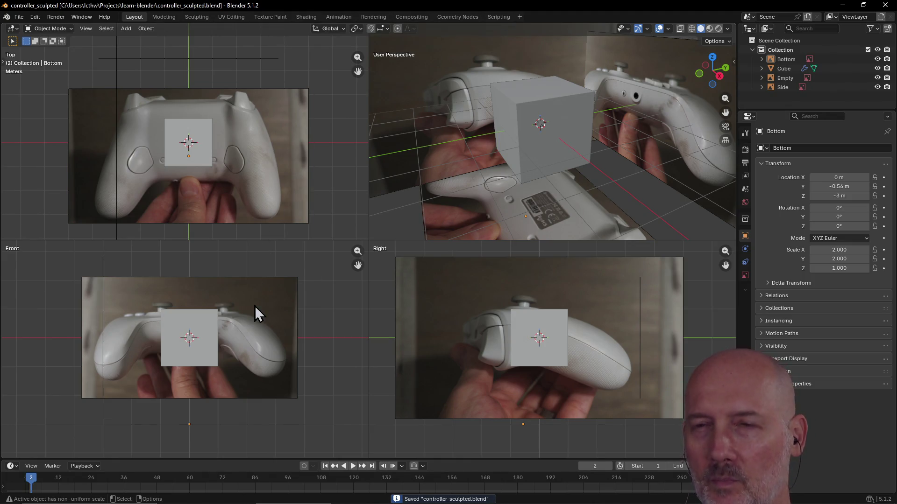
pyautogui.click(212, 327)
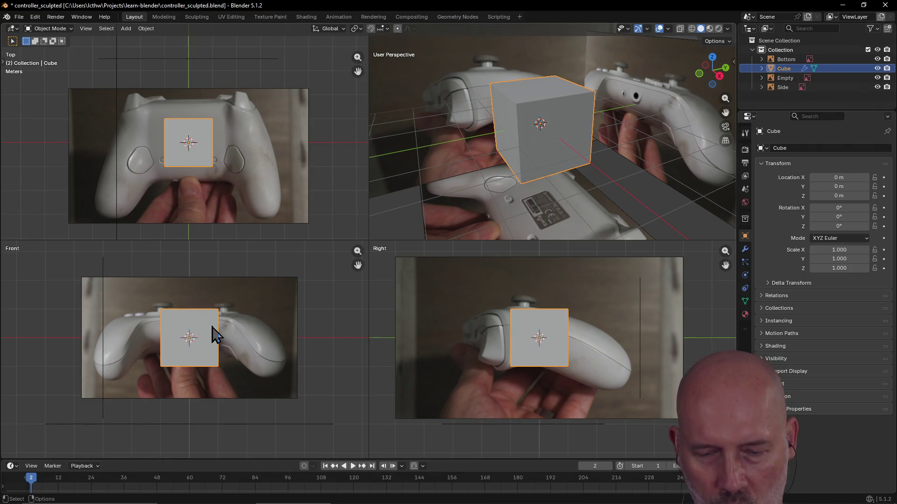
# Step: Switch to wireframe shading, select the front reference photo, and frame the Front view on it
pyautogui.press('z')
pyautogui.click(159, 336)
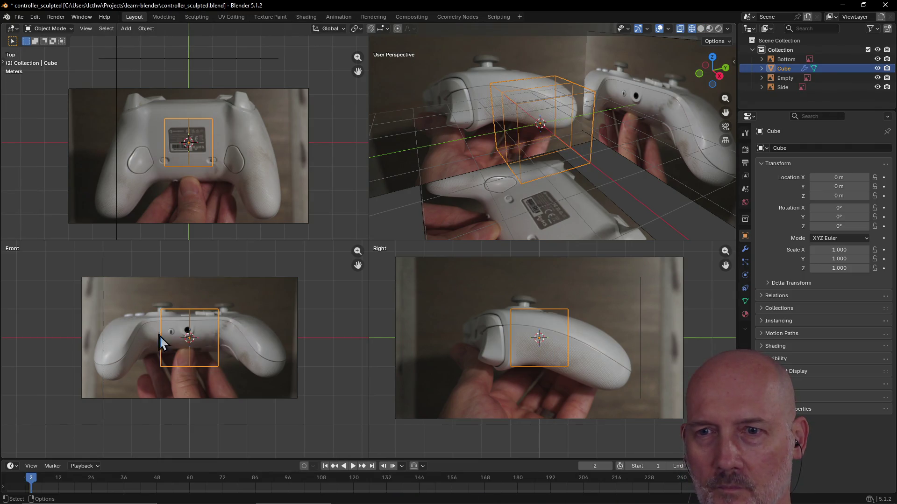
pyautogui.click(214, 338)
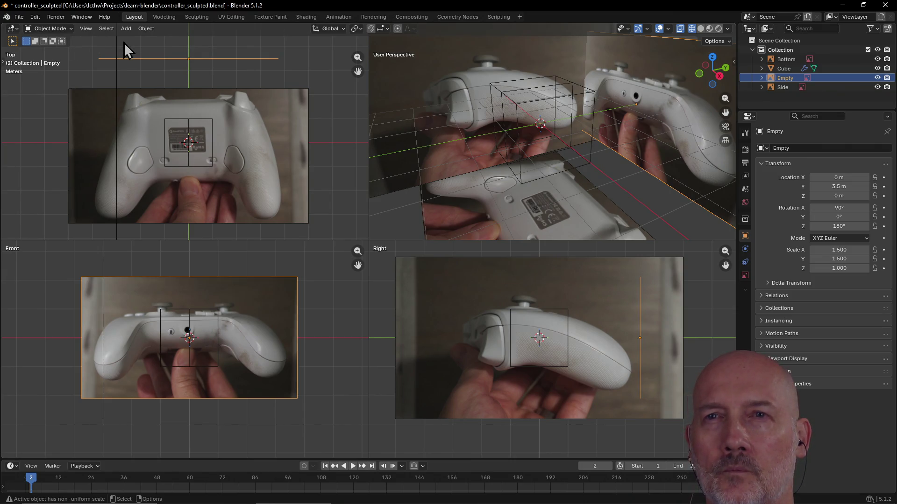
pyautogui.keyDown('alt'); pyautogui.middleClick(166, 316); pyautogui.keyUp('alt')
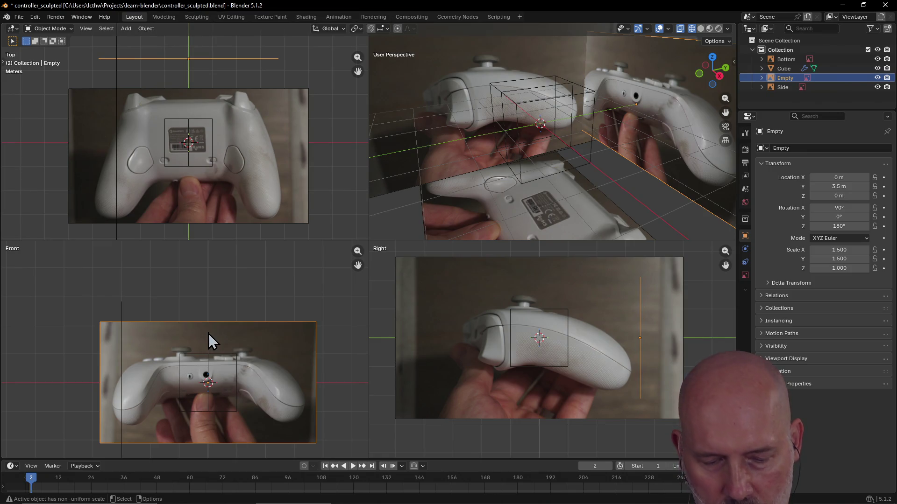
pyautogui.keyDown('shift'); pyautogui.moveTo(212, 350); pyautogui.dragTo(206, 316, button='middle'); pyautogui.keyUp('shift')
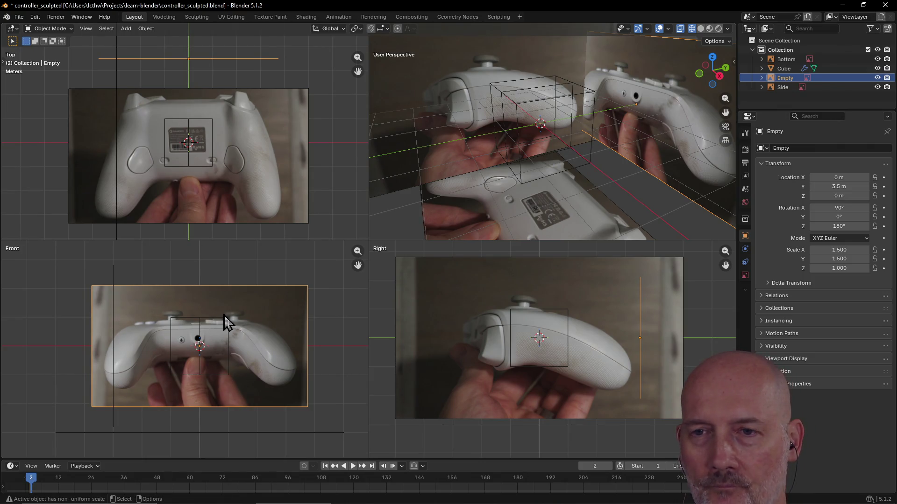
pyautogui.press('`')
pyautogui.click(283, 348)
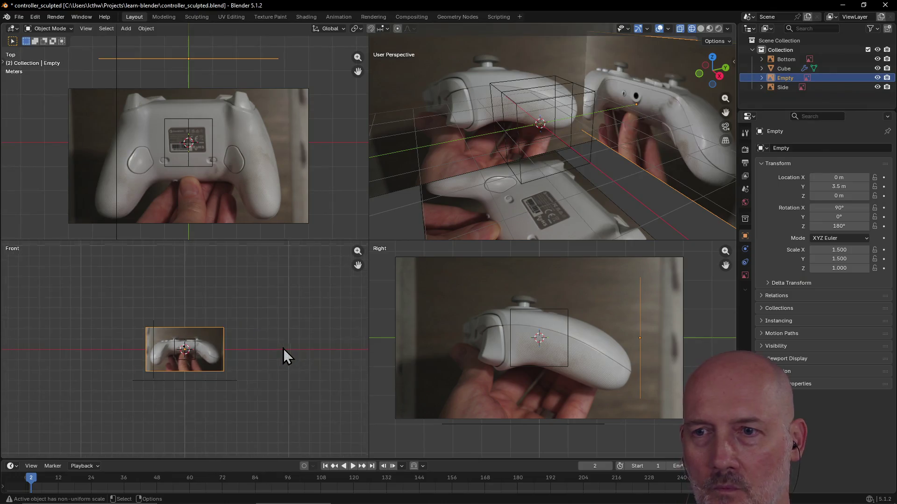
pyautogui.scroll(7, 214, 350)
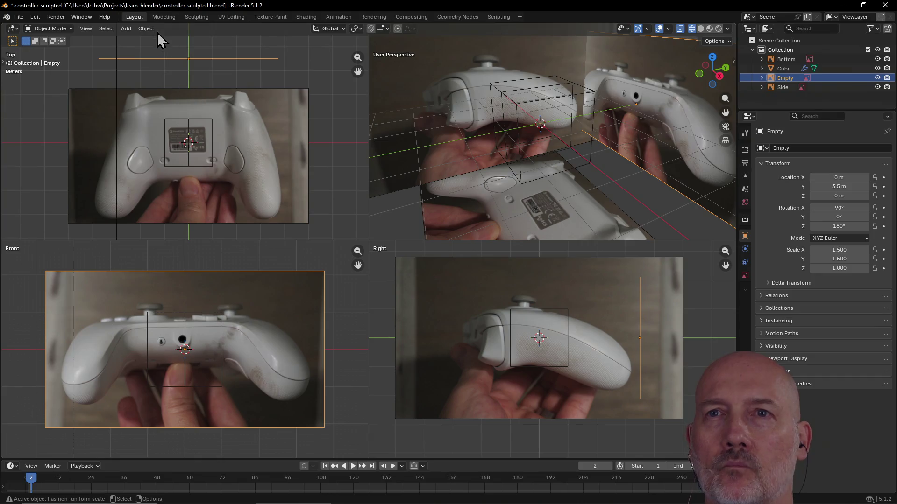
pyautogui.click(167, 16)
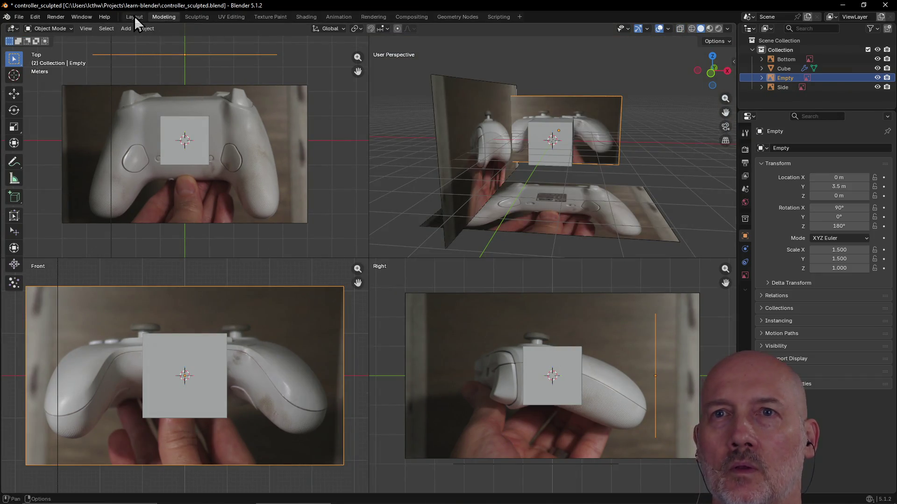
pyautogui.click(134, 15)
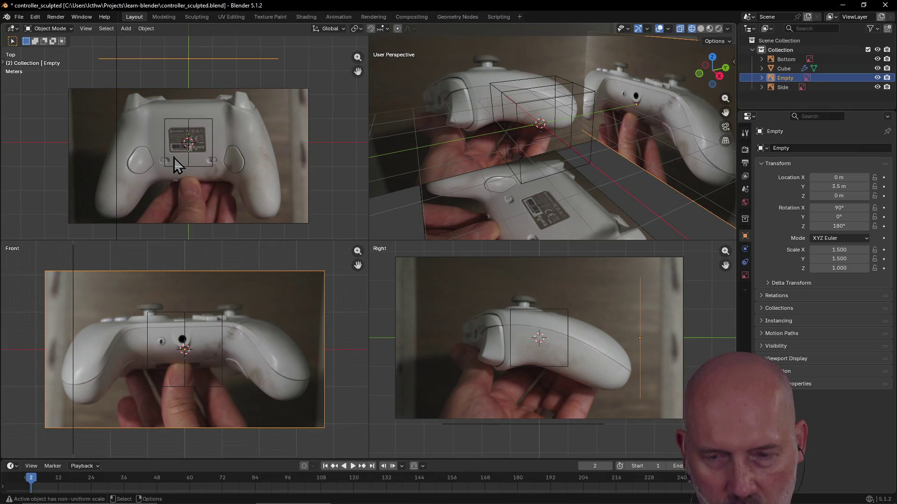
pyautogui.press('z')
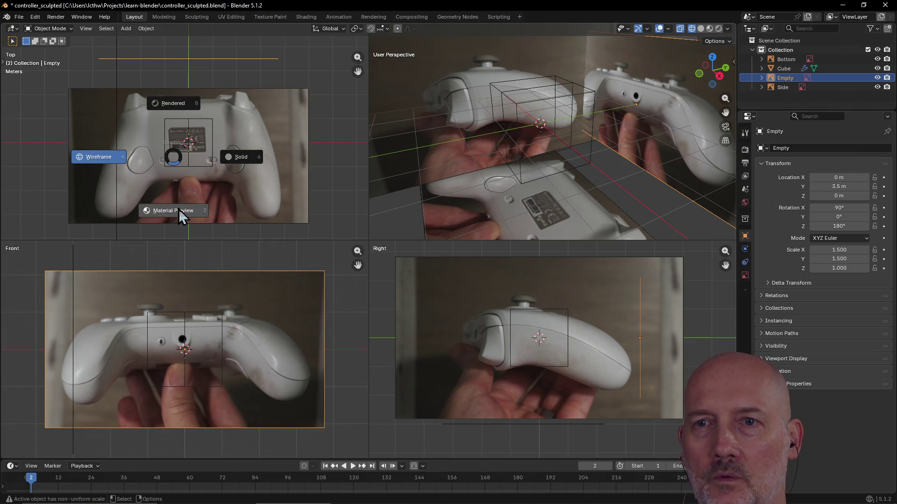
pyautogui.click(179, 208)
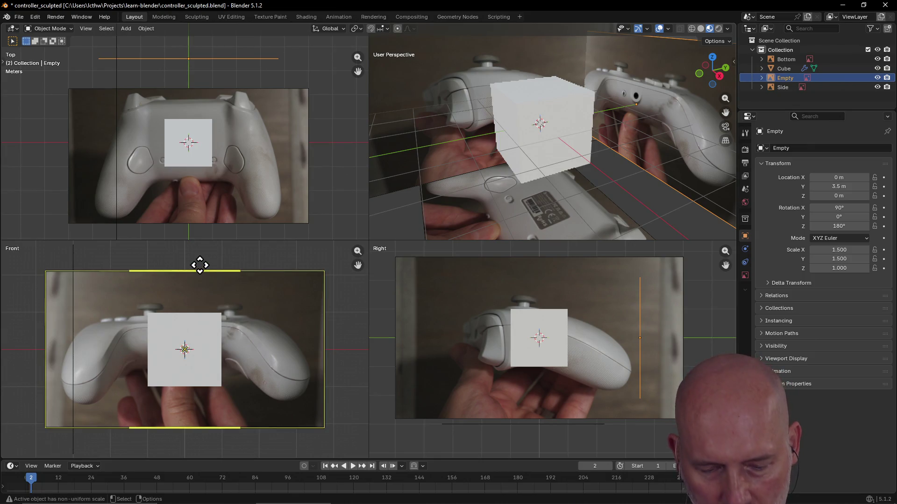
pyautogui.press('z')
pyautogui.click(259, 266)
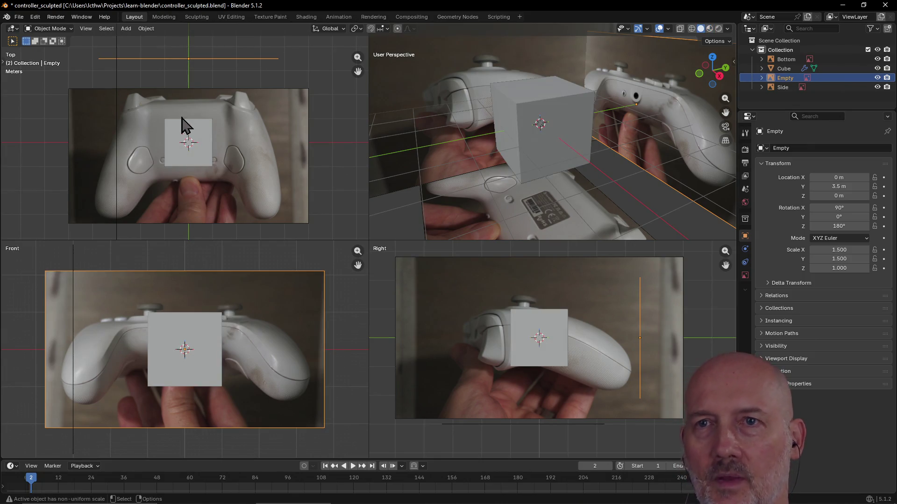
pyautogui.click(164, 17)
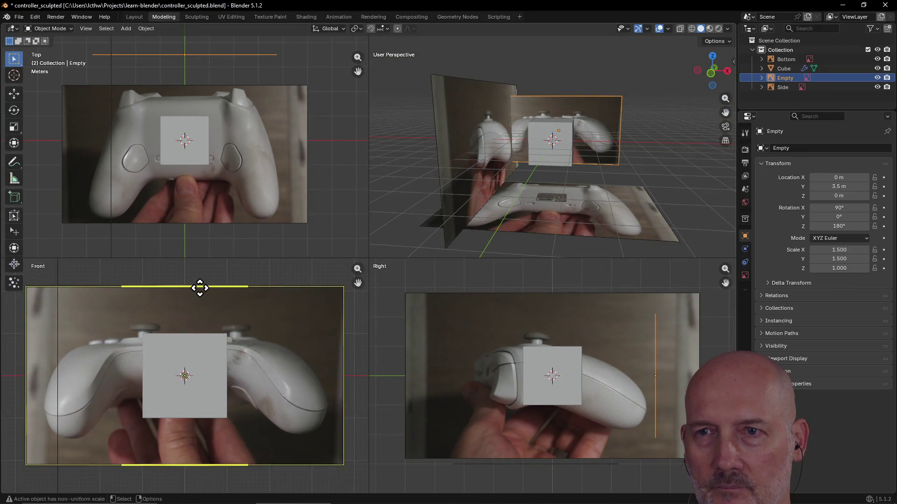
pyautogui.scroll(-2, 222, 317)
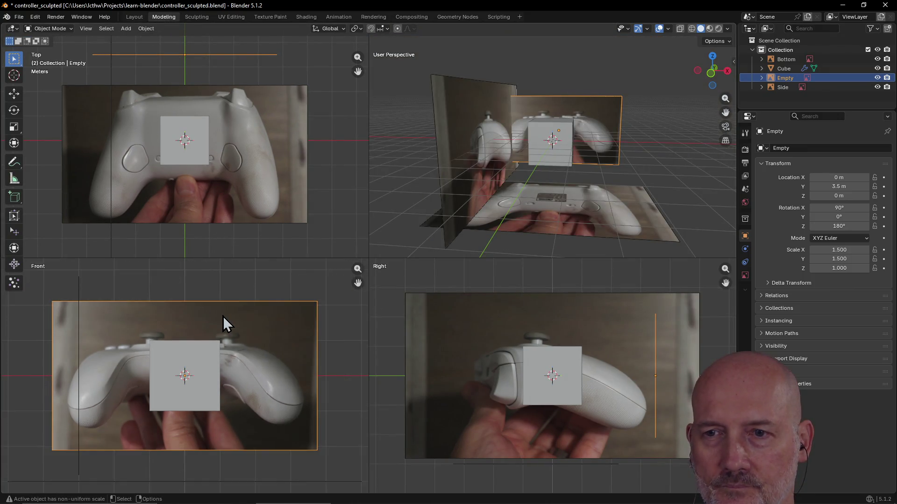
pyautogui.scroll(1, 224, 323)
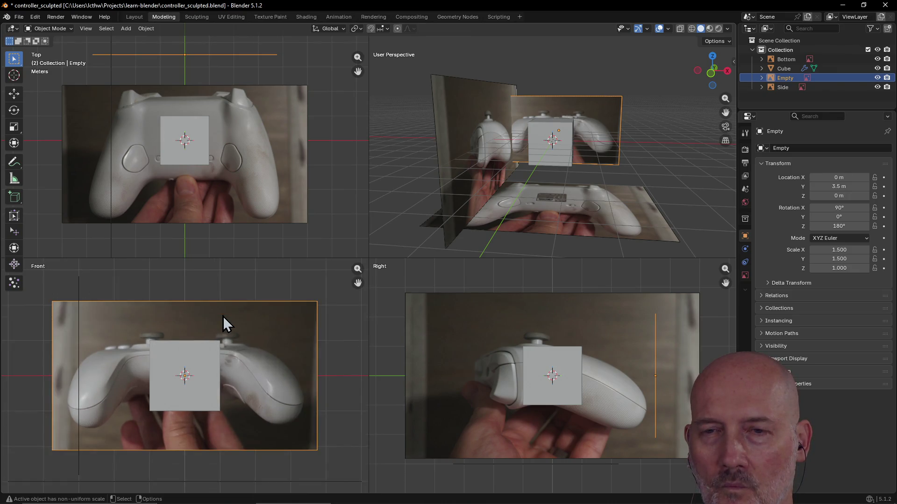
pyautogui.scroll(-1, 224, 323)
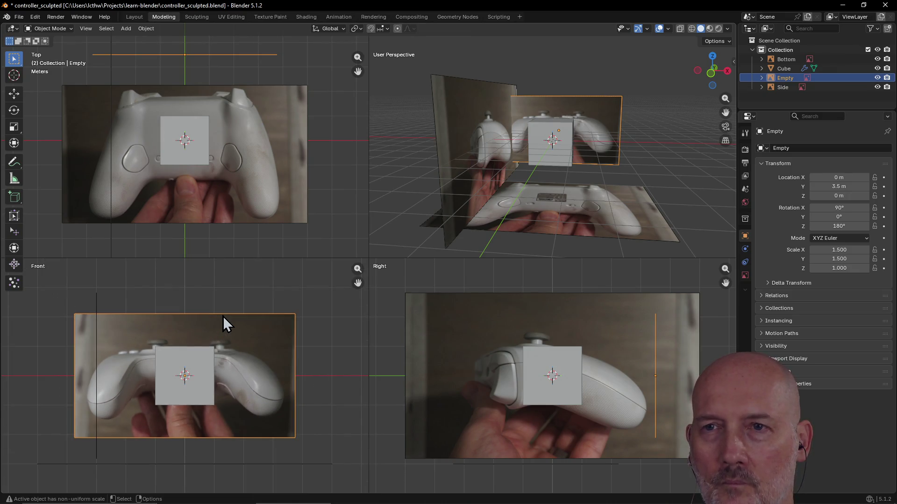
pyautogui.scroll(2, 229, 233)
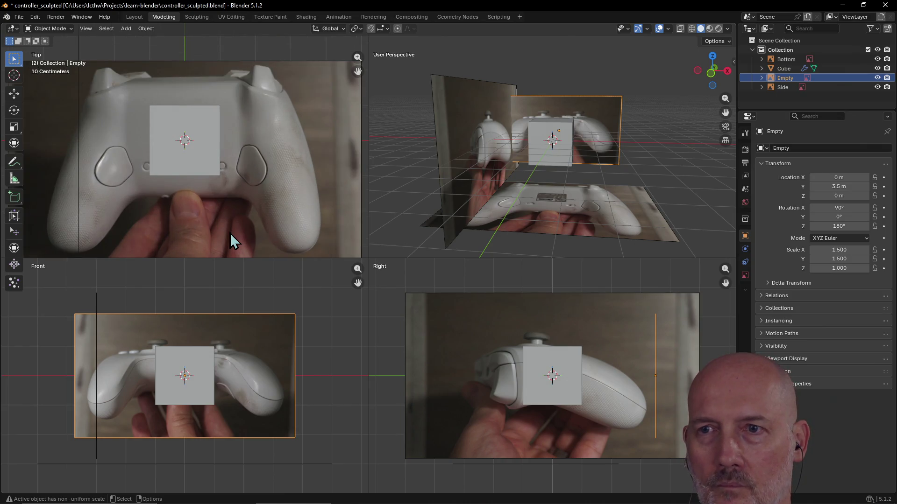
pyautogui.scroll(1, 230, 335)
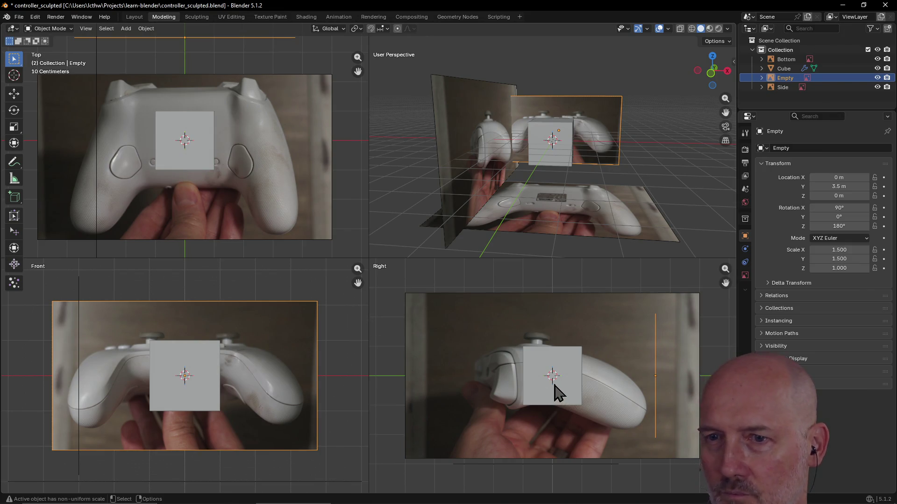
# Step: Save the project, orbit the perspective view, and select the cube to show its Mirror modifier
pyautogui.hotkey('ctrl', 's')
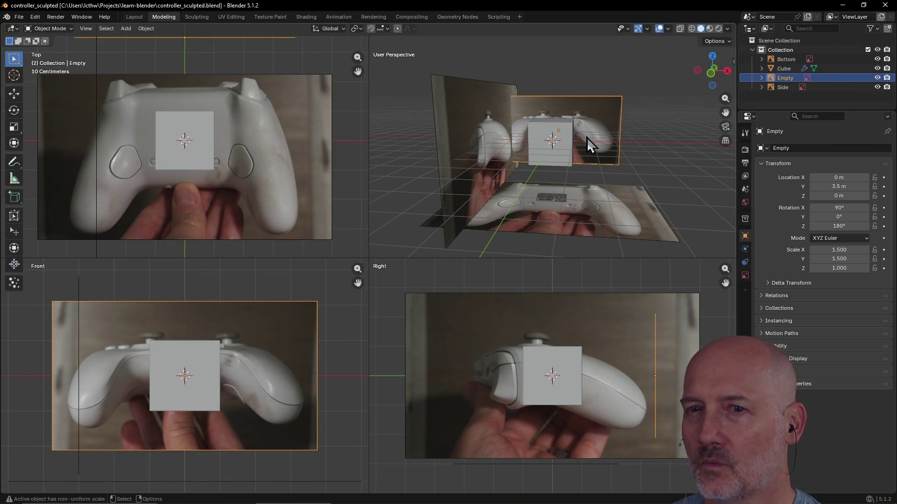
pyautogui.moveTo(600, 153)
pyautogui.mouseDown(button='middle')
pyautogui.moveTo(540, 167)
pyautogui.moveTo(561, 150)
pyautogui.mouseUp(button='middle')
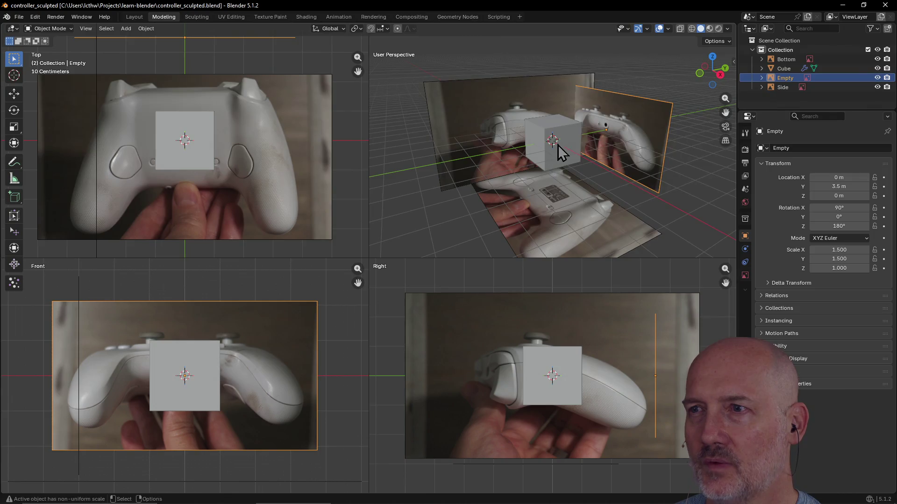
pyautogui.click(569, 145)
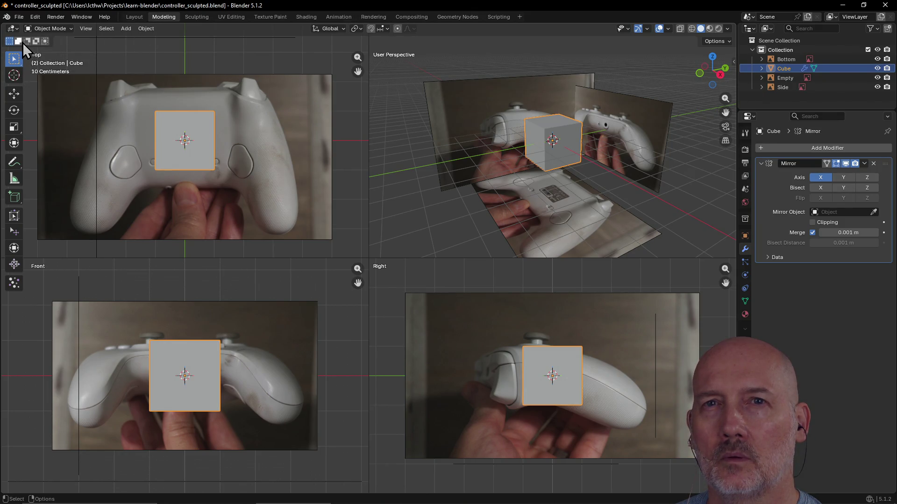
# Step: Reselect the cube and re-enter Modeling to edit its mesh with Circle Select
pyautogui.click(195, 29)
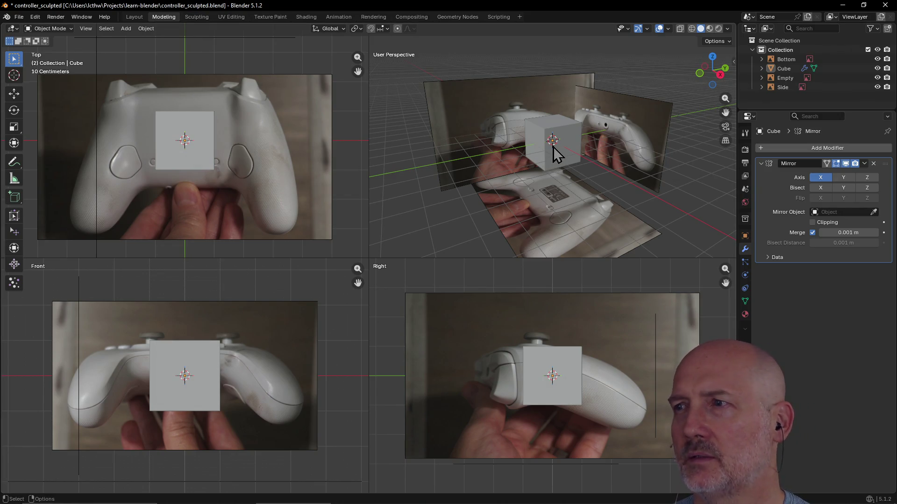
pyautogui.click(565, 164)
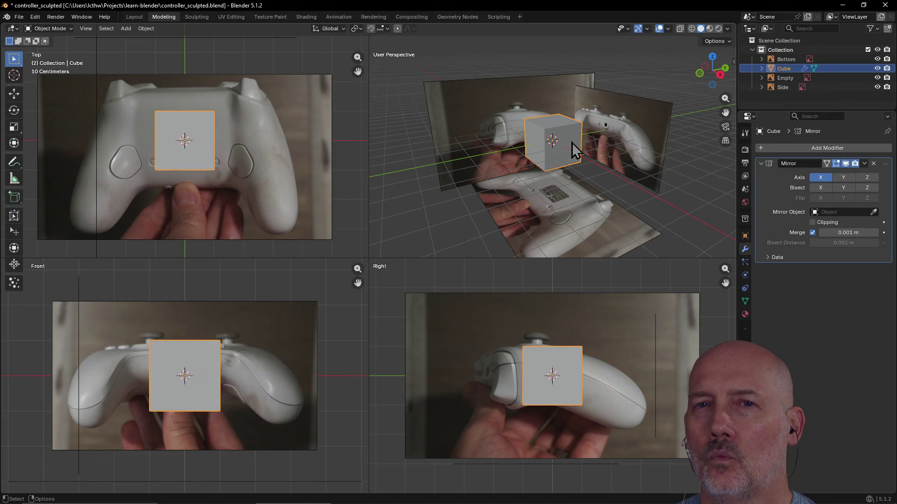
pyautogui.scroll(3, 571, 142)
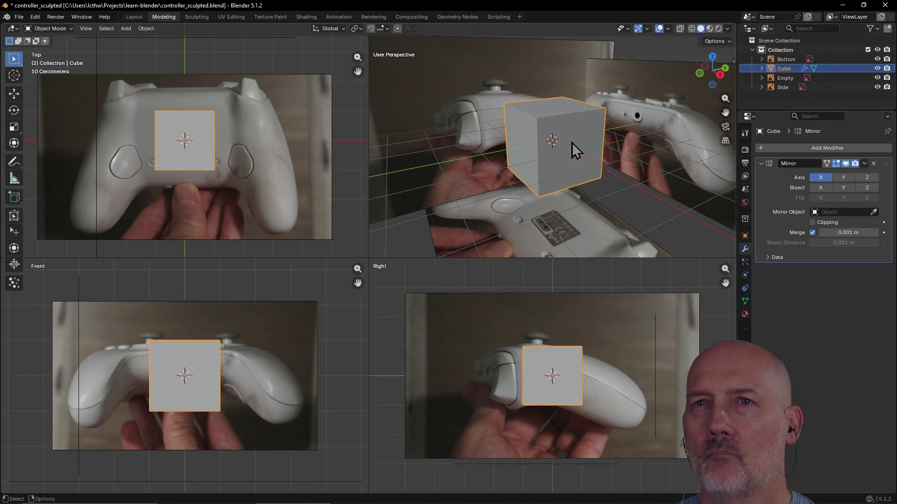
pyautogui.click(135, 17)
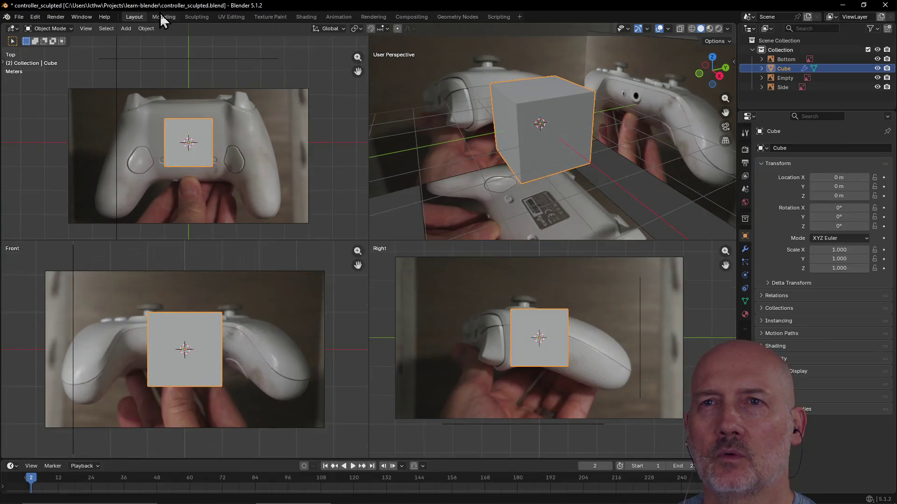
pyautogui.click(163, 18)
pyautogui.press('c')
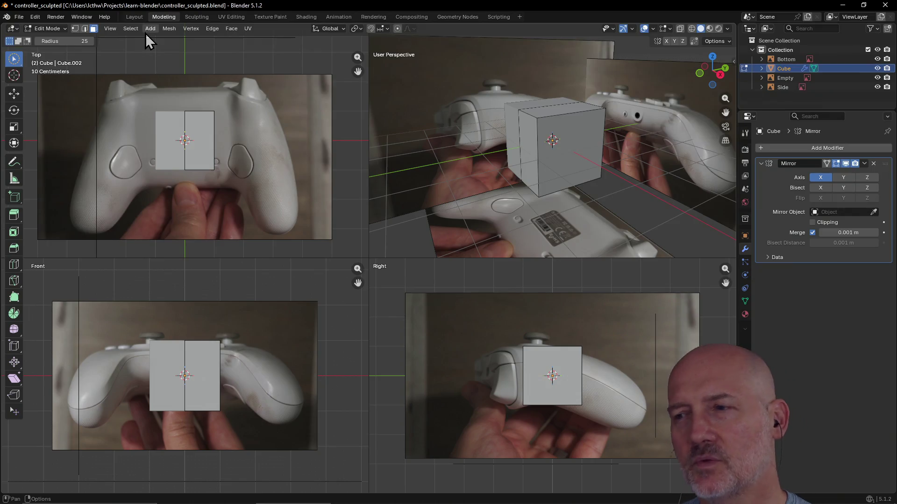
# Step: Select the cube's outer side face and extrude it outward toward the grip
pyautogui.press('Escape')
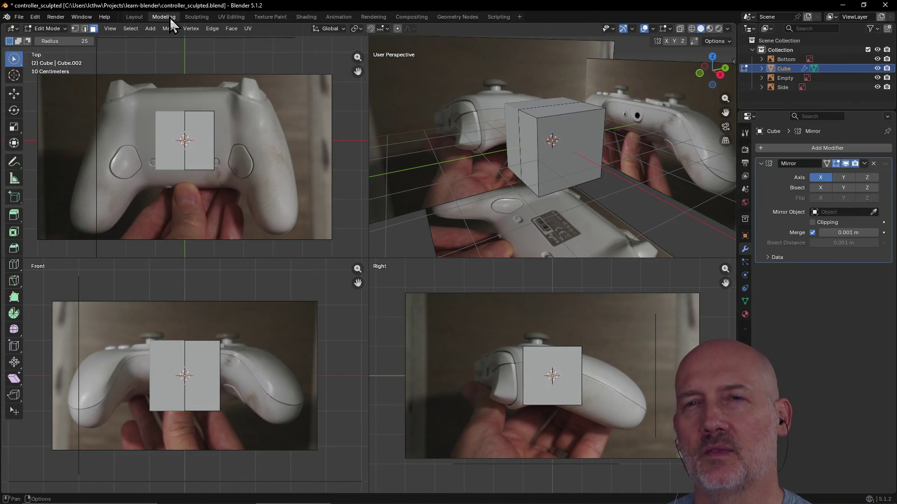
pyautogui.click(135, 17)
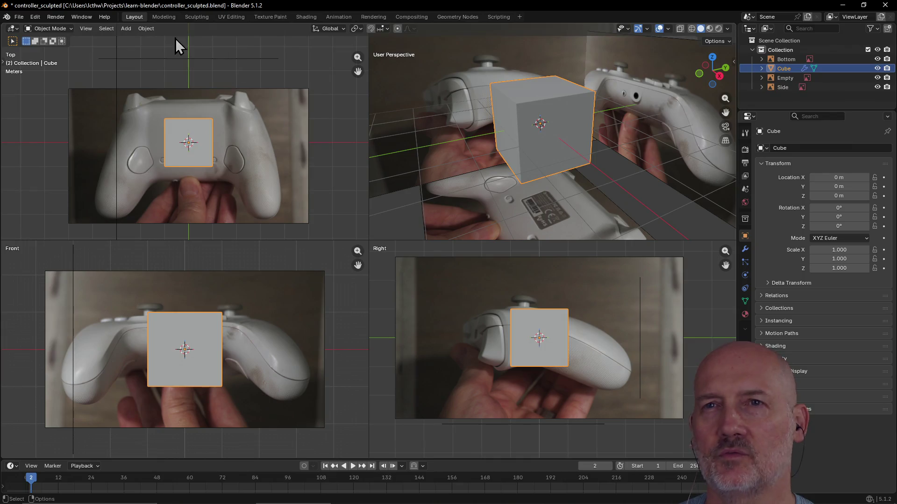
pyautogui.click(159, 18)
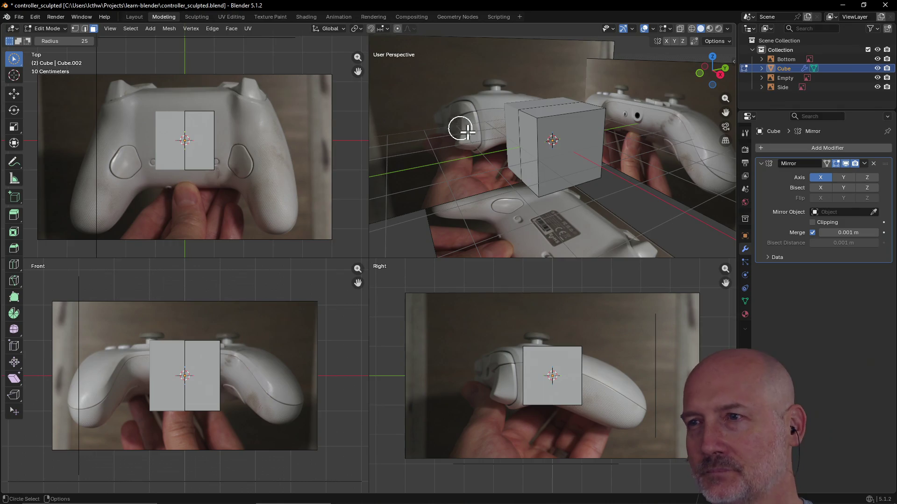
pyautogui.click(584, 158)
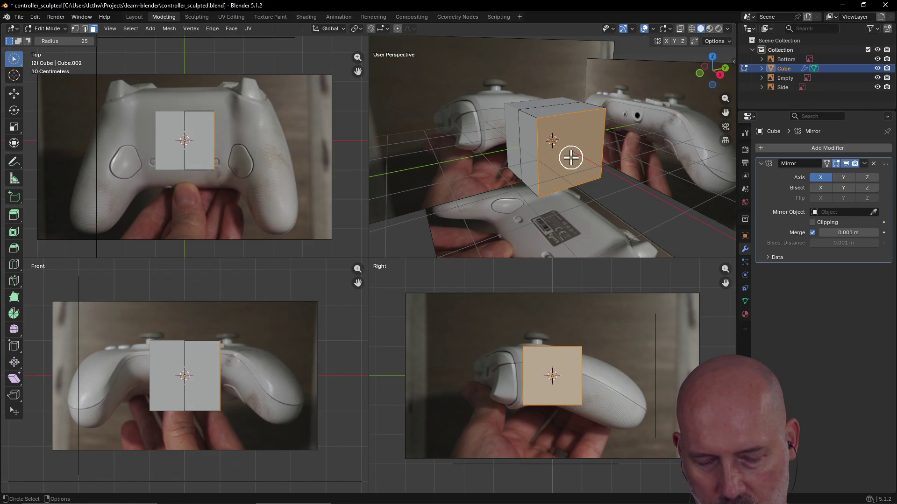
pyautogui.moveTo(570, 157); pyautogui.dragTo(570, 157, button='middle')
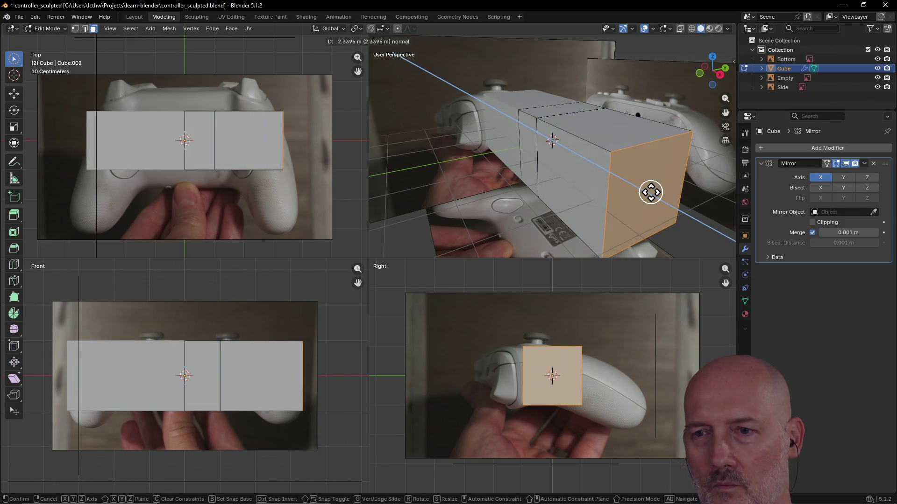
pyautogui.click(652, 192)
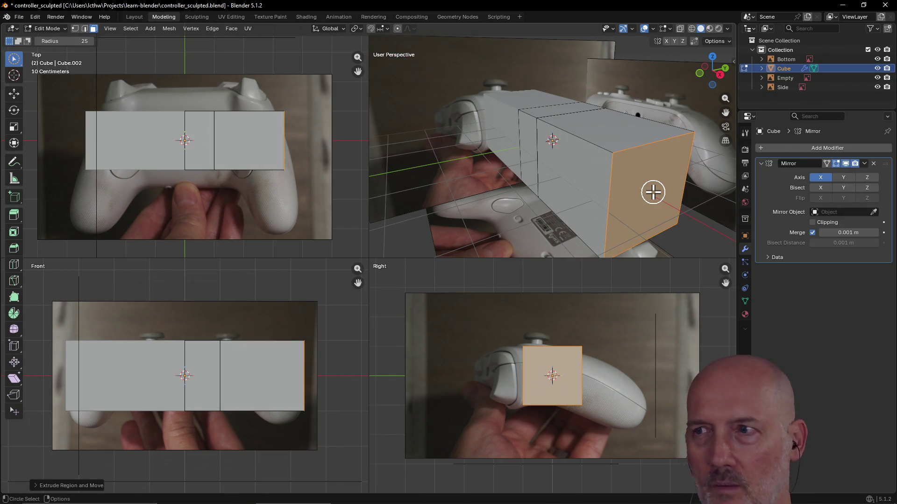
# Step: Extrude the end face again and lower it about 0.7 m
pyautogui.press('e')
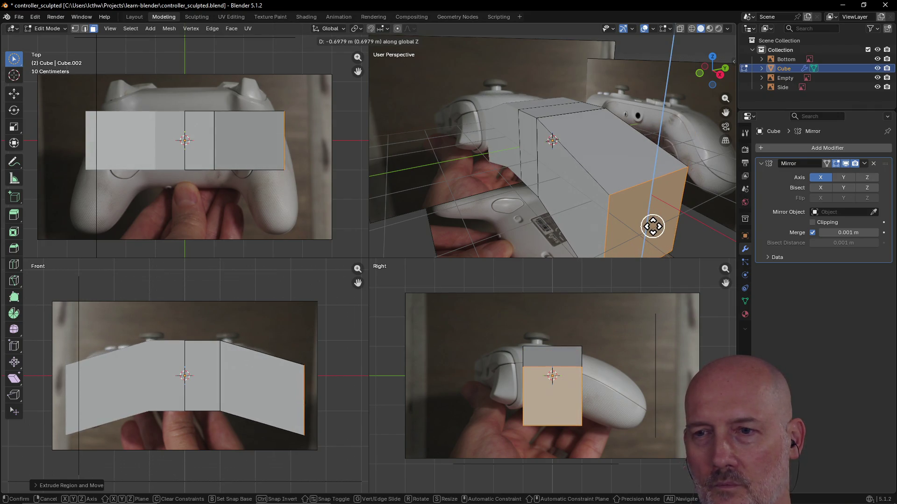
pyautogui.click(652, 226)
pyautogui.press('c')
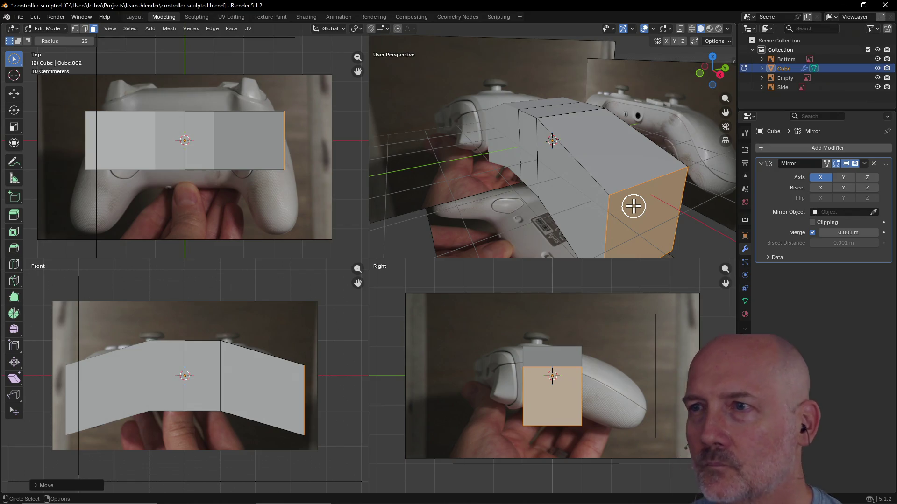
# Step: Select the right-hand extruded face and the middle face, start an extrusion, then cancel it
pyautogui.moveTo(547, 220)
pyautogui.mouseDown(button='middle')
pyautogui.moveTo(626, 232)
pyautogui.moveTo(609, 220)
pyautogui.mouseUp(button='middle')
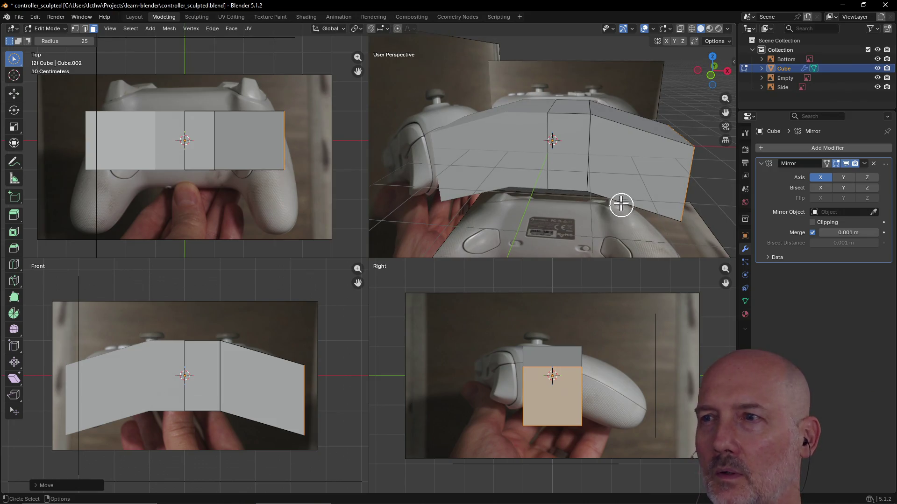
pyautogui.click(631, 170)
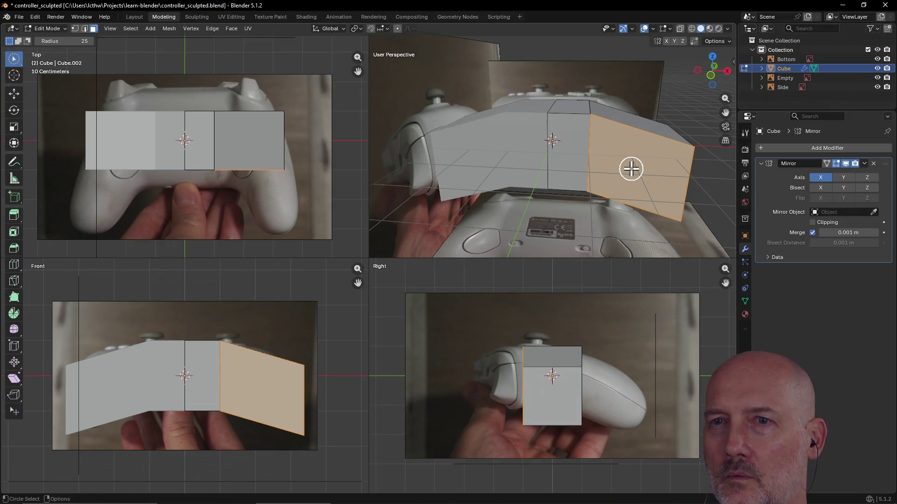
pyautogui.click(571, 156)
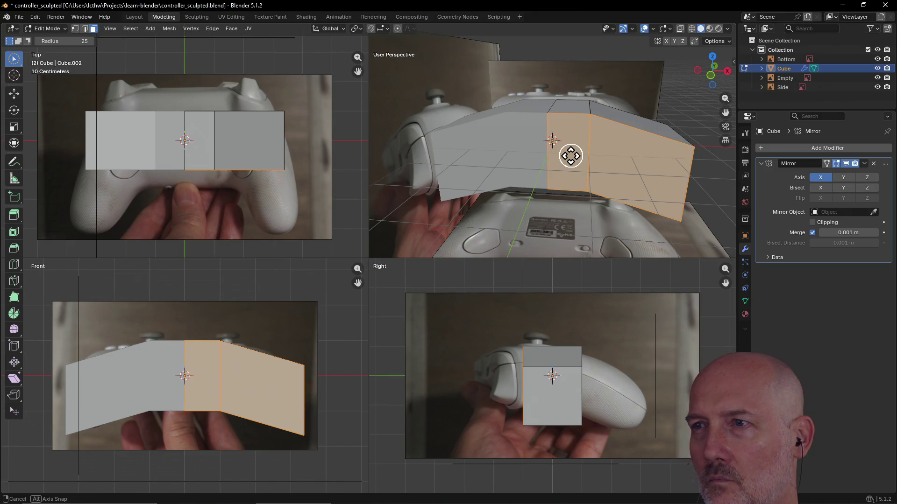
pyautogui.press('e')
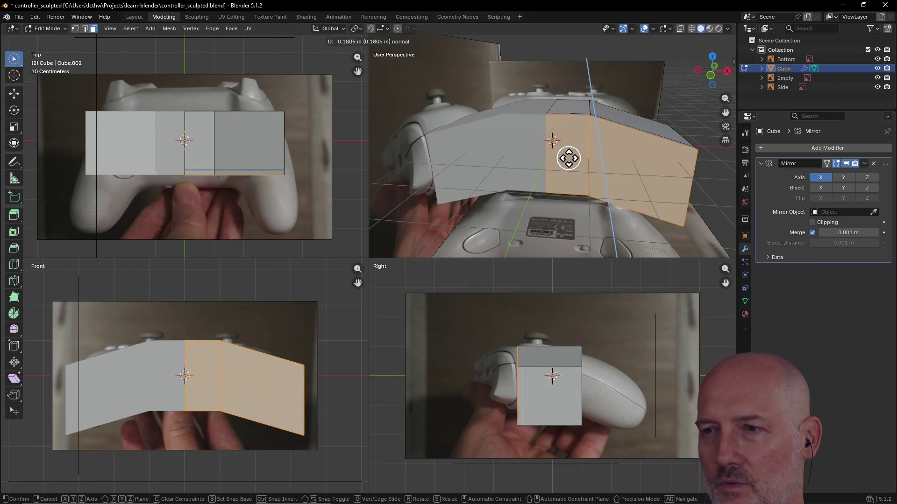
pyautogui.rightClick(570, 173)
pyautogui.press('c')
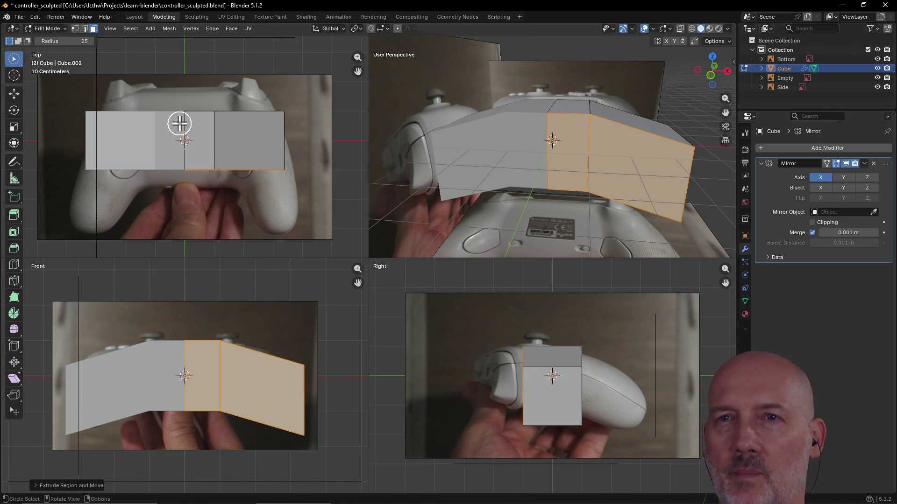
pyautogui.click(133, 17)
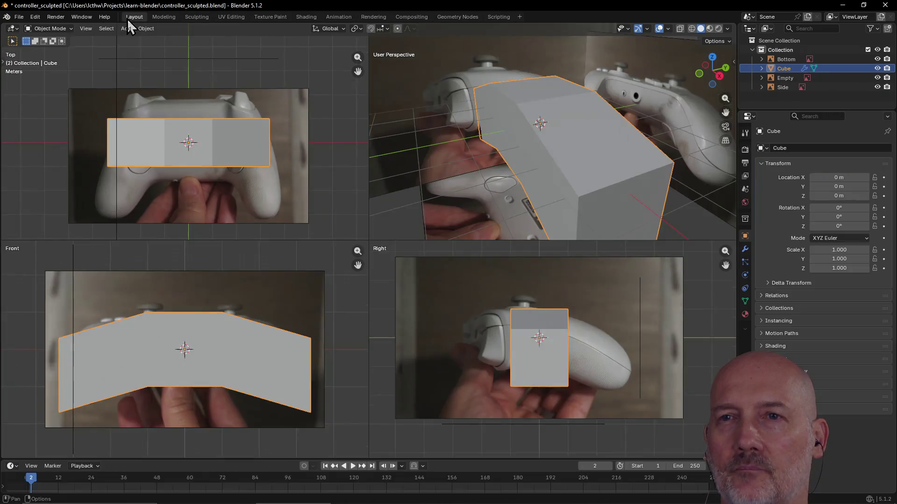
# Step: Try a 180° Y rotation on the Bottom image, undo it, and set X rotation to 180° instead
pyautogui.click(260, 194)
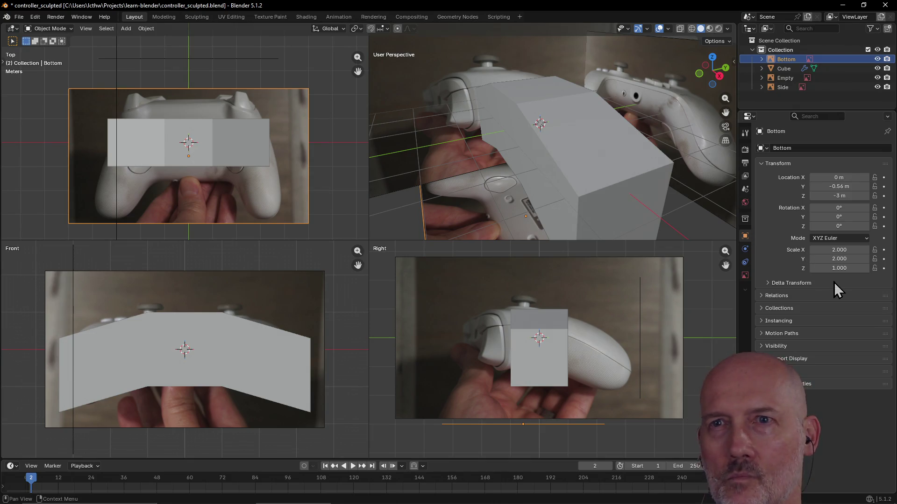
pyautogui.click(841, 218)
pyautogui.write('18')
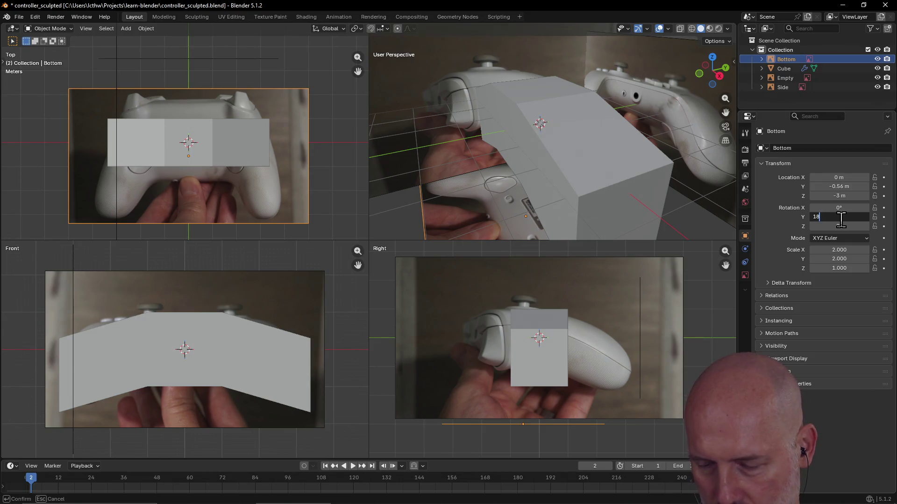
pyautogui.write('0')
pyautogui.press('Return')
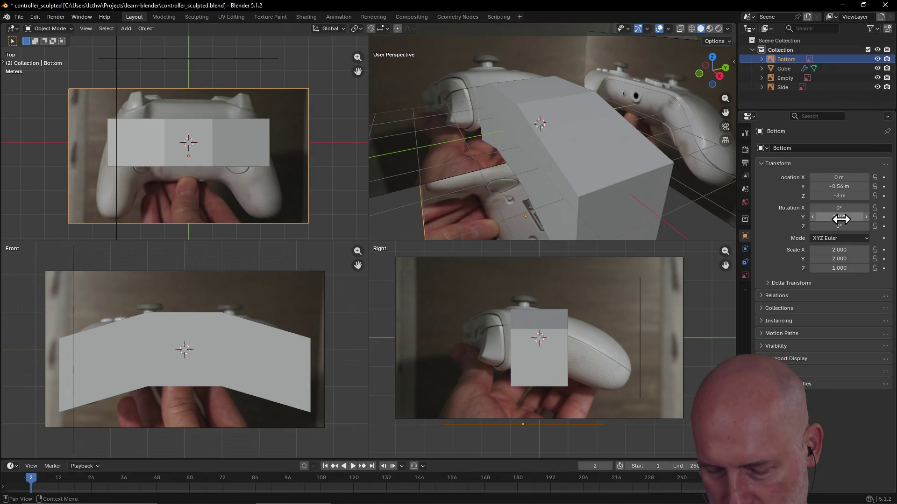
pyautogui.hotkey('ctrl', 'z')
pyautogui.click(845, 207)
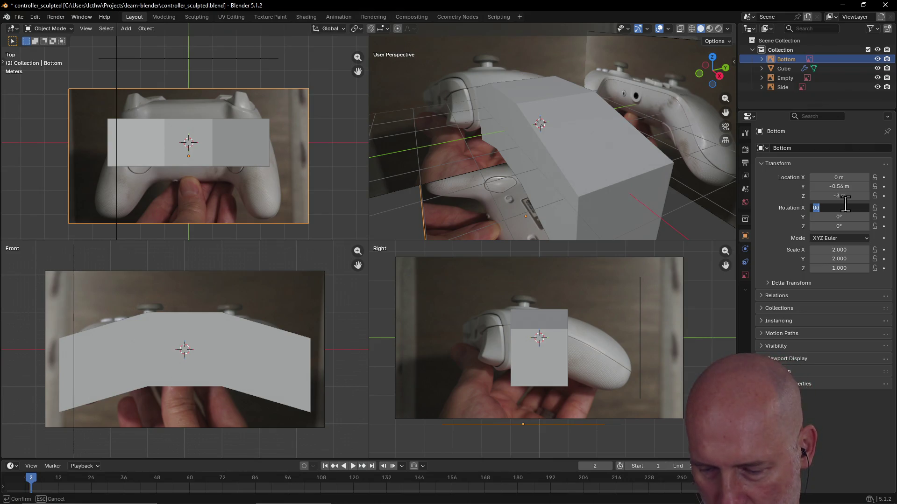
pyautogui.write('180')
pyautogui.press('Return')
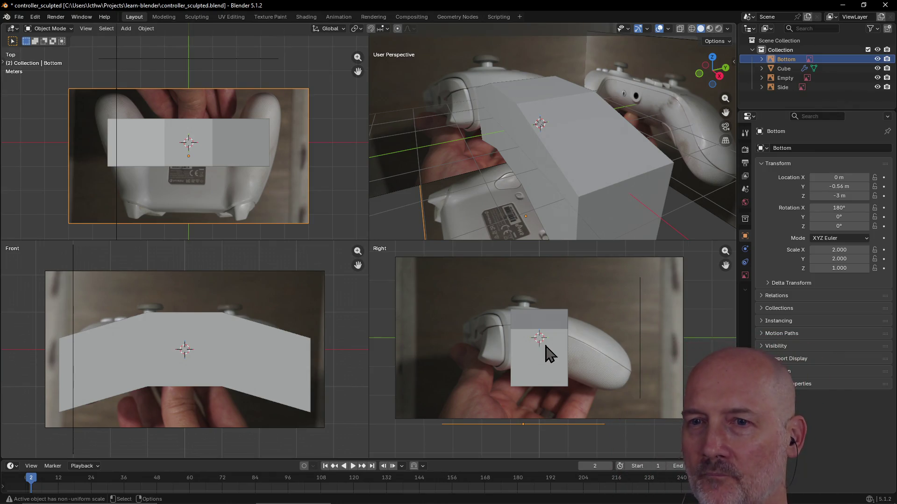
pyautogui.moveTo(513, 189)
pyautogui.mouseDown(button='middle')
pyautogui.moveTo(560, 199)
pyautogui.moveTo(555, 186)
pyautogui.moveTo(542, 194)
pyautogui.moveTo(557, 194)
pyautogui.moveTo(551, 156)
pyautogui.mouseUp(button='middle')
pyautogui.click(570, 145)
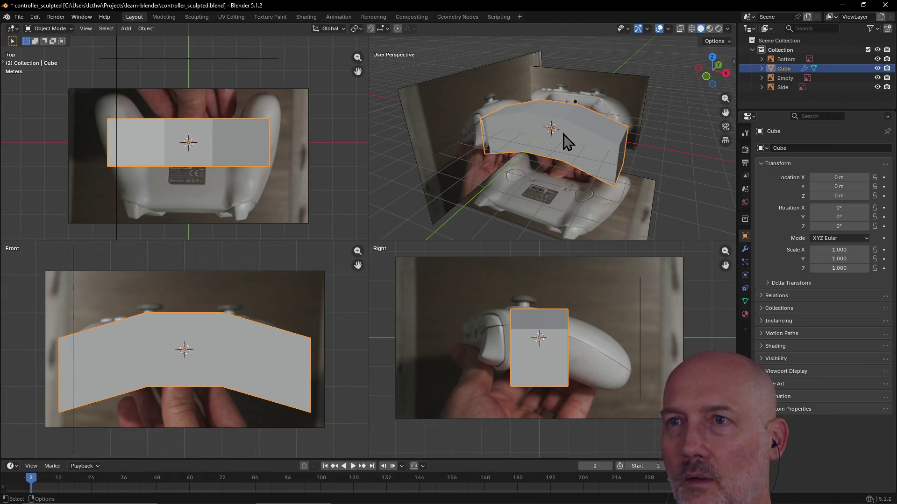
pyautogui.click(346, 186)
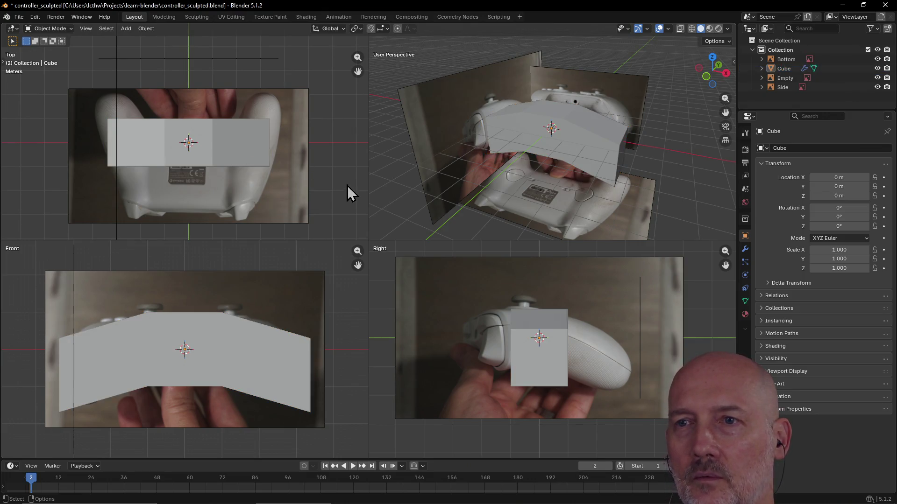
pyautogui.click(155, 19)
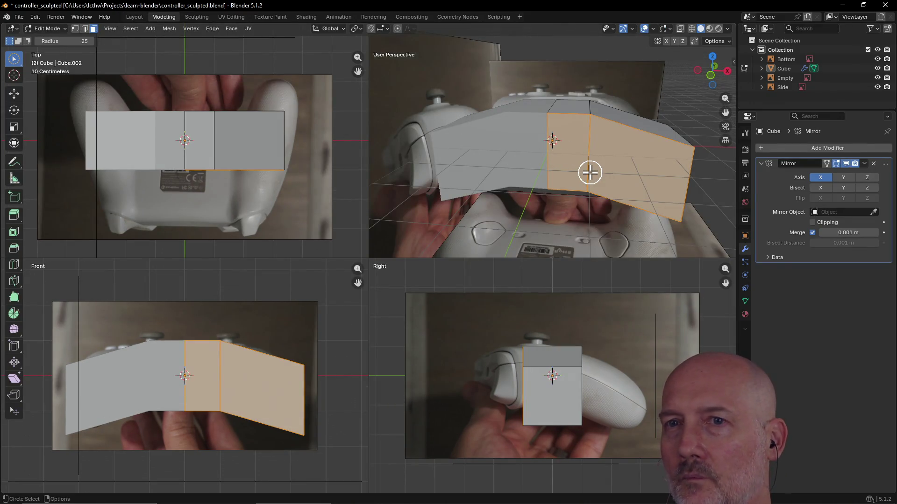
pyautogui.moveTo(590, 173)
pyautogui.mouseDown(button='middle')
pyautogui.moveTo(585, 228)
pyautogui.moveTo(578, 174)
pyautogui.moveTo(584, 225)
pyautogui.mouseUp(button='middle')
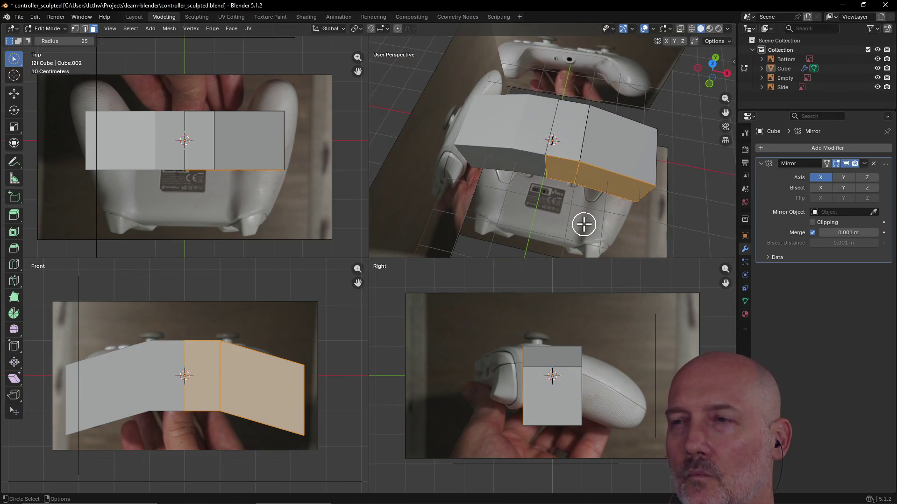
pyautogui.press('z')
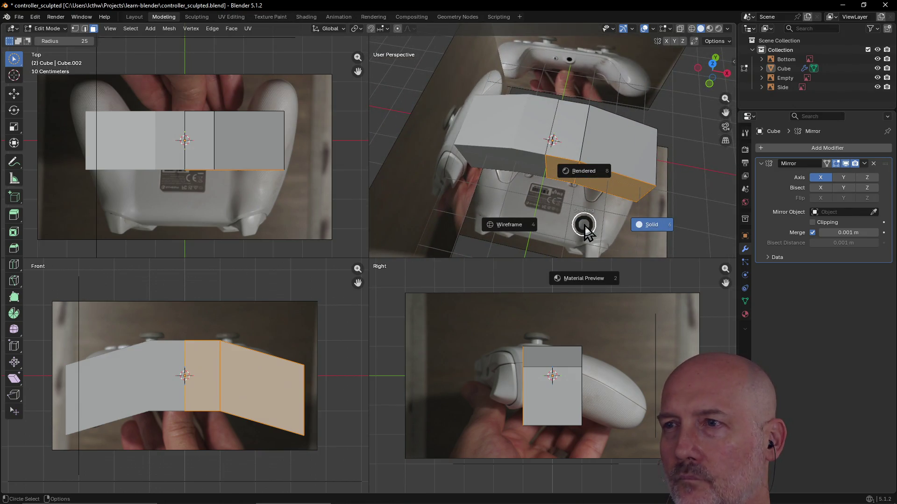
pyautogui.click(517, 231)
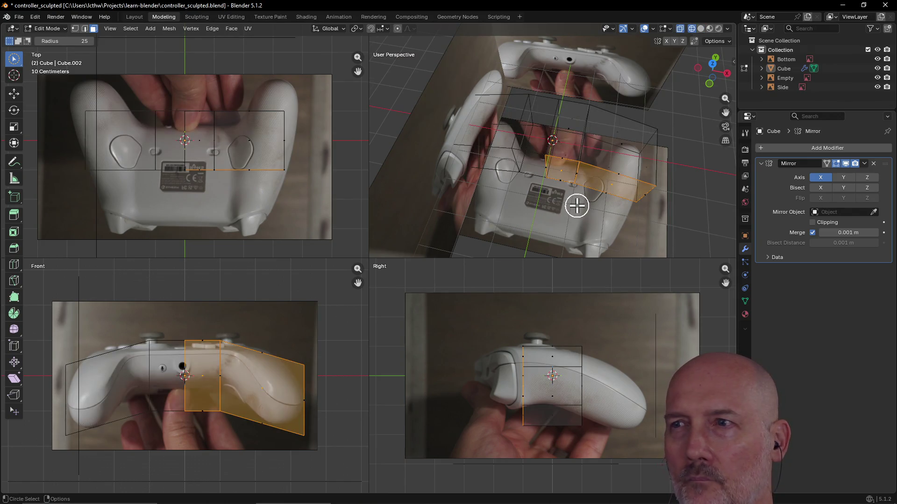
pyautogui.moveTo(576, 205)
pyautogui.mouseDown(button='middle')
pyautogui.moveTo(553, 192)
pyautogui.moveTo(580, 213)
pyautogui.mouseUp(button='middle')
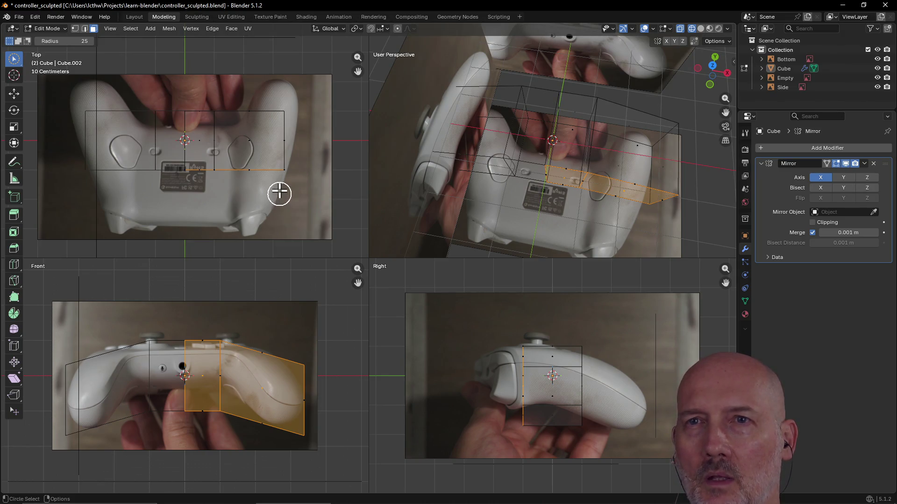
pyautogui.click(134, 17)
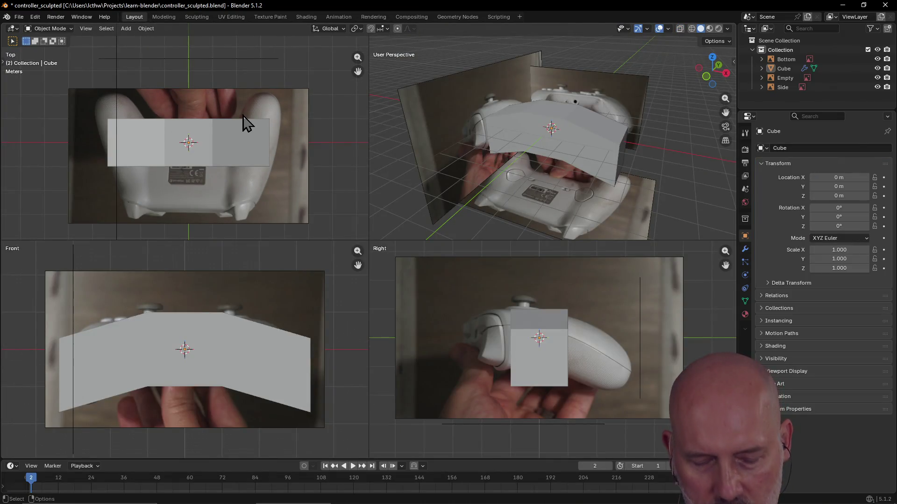
# Step: Switch the viewports to wireframe and slide the Bottom image to Y -0.06 m
pyautogui.press('z')
pyautogui.click(253, 148)
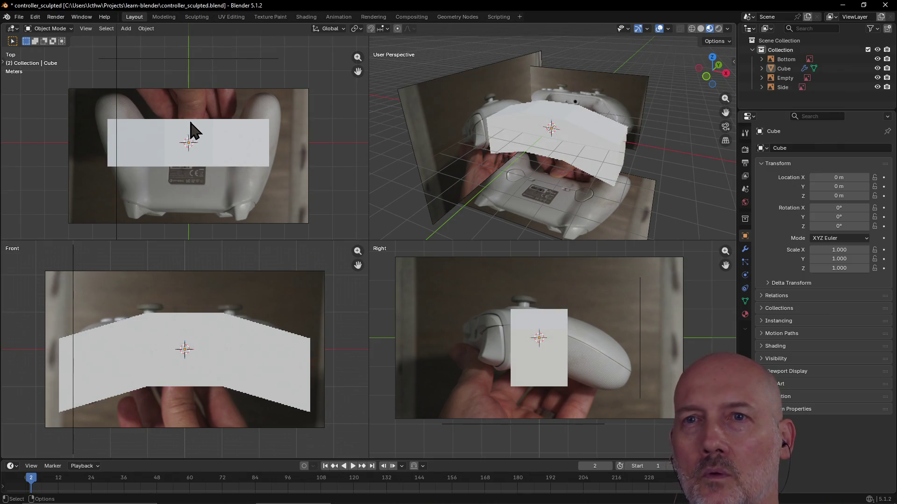
pyautogui.press('z')
pyautogui.click(154, 140)
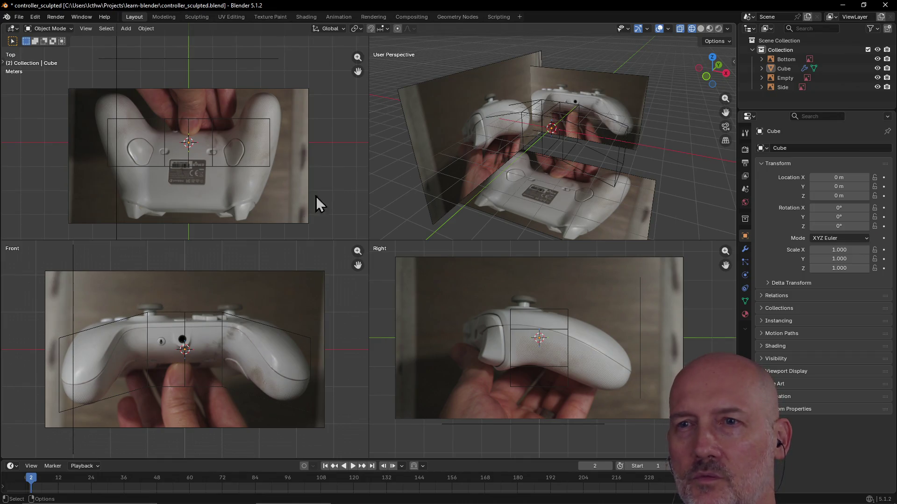
pyautogui.click(301, 201)
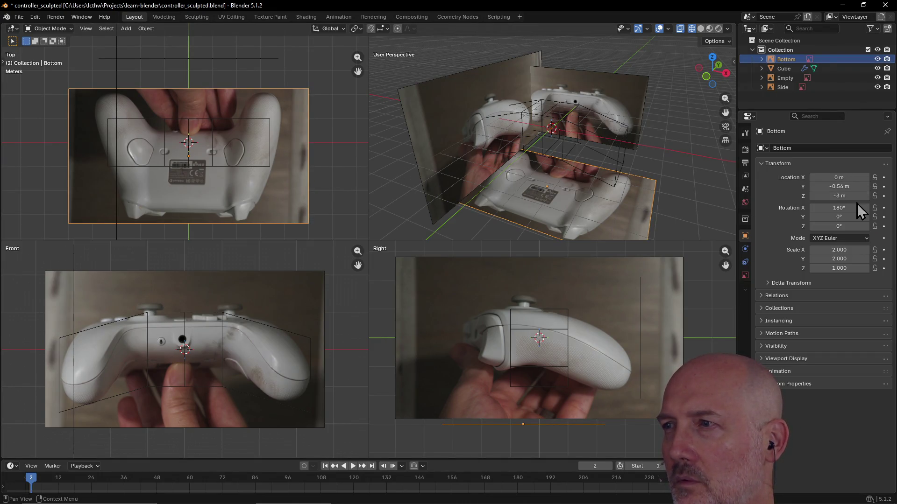
pyautogui.moveTo(841, 186)
pyautogui.mouseDown()
pyautogui.moveTo(862, 186)
pyautogui.moveTo(841, 186)
pyautogui.mouseUp()
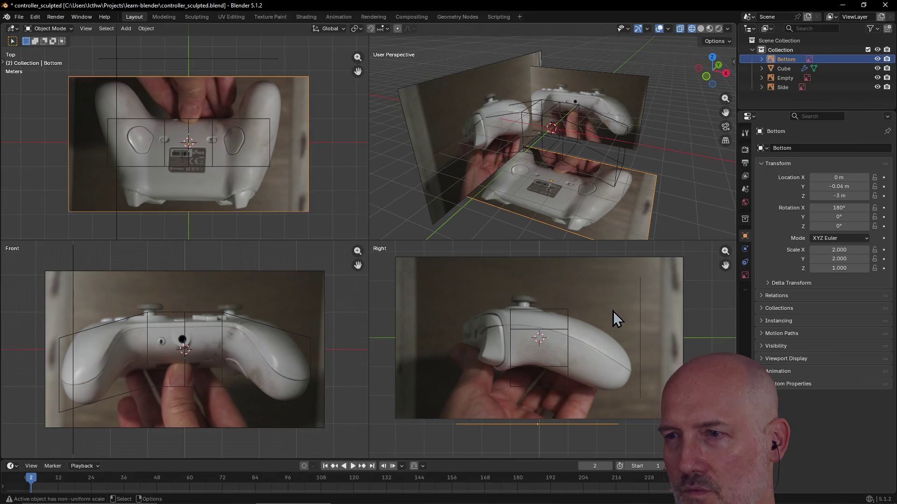
# Step: Lower the Side image to Z -0.12 m and save the file
pyautogui.click(638, 327)
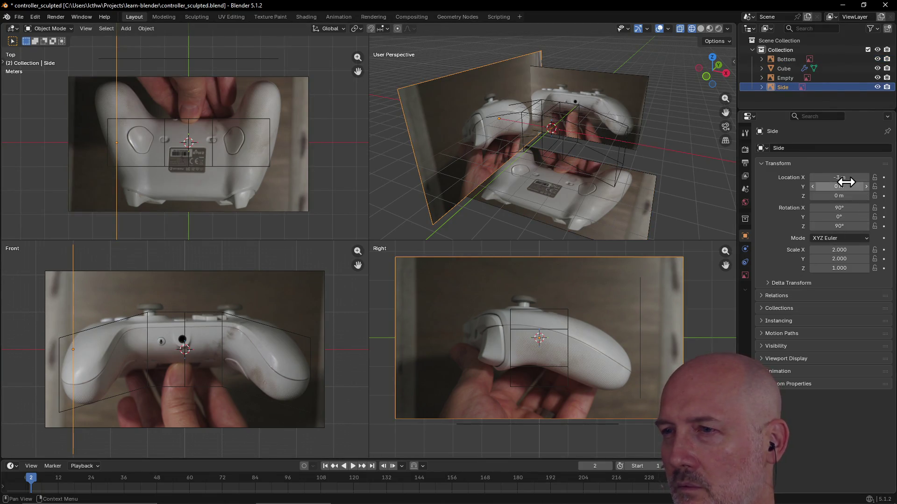
pyautogui.moveTo(845, 196); pyautogui.dragTo(836, 196)
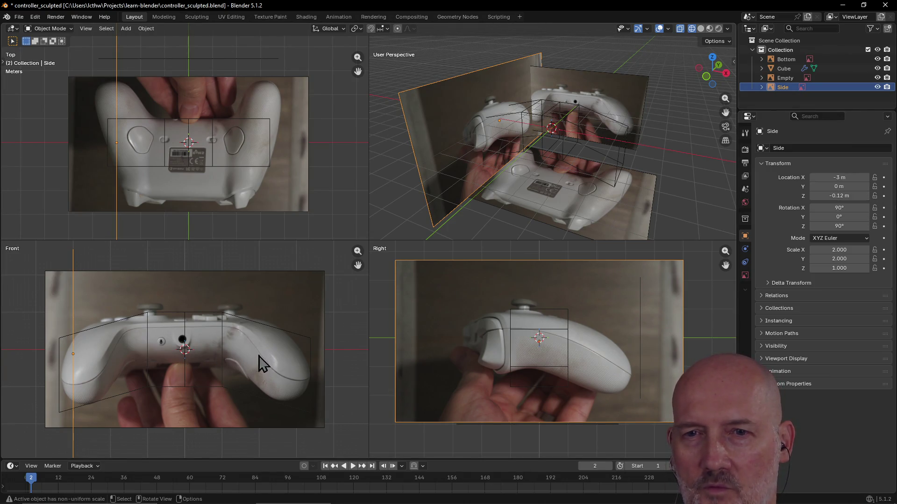
pyautogui.click(354, 215)
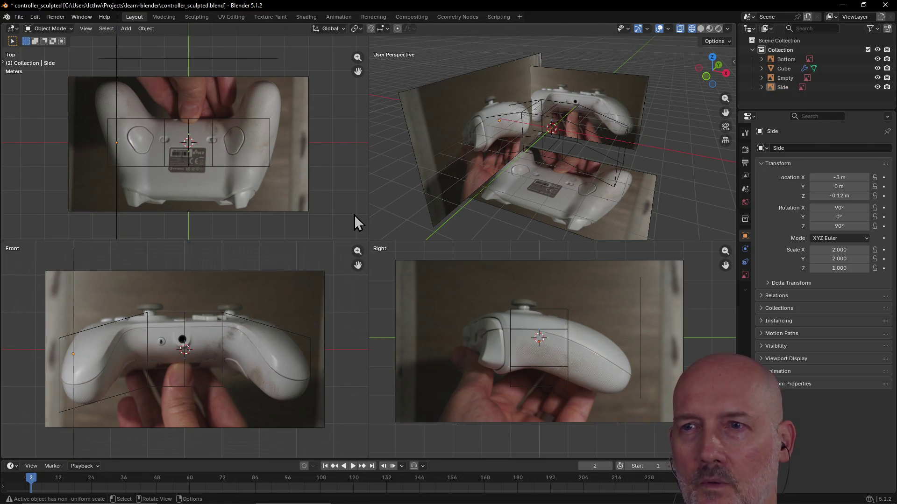
pyautogui.hotkey('ctrl', 's')
pyautogui.hotkey('ctrl', 'pagedown')
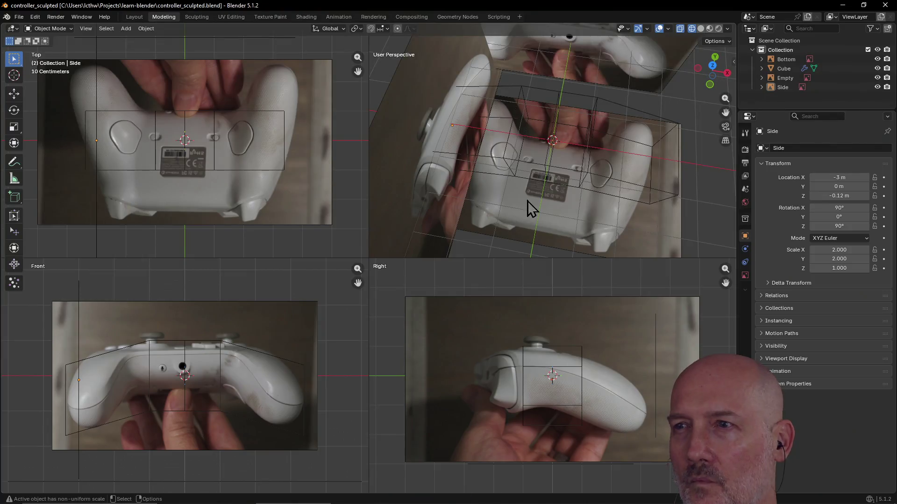
pyautogui.moveTo(587, 176); pyautogui.dragTo(610, 176, button='middle')
pyautogui.click(612, 181)
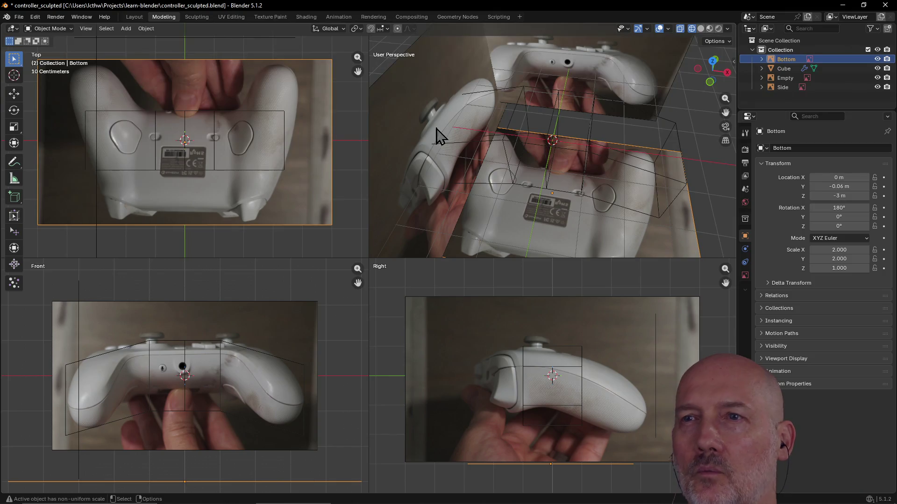
pyautogui.press('z')
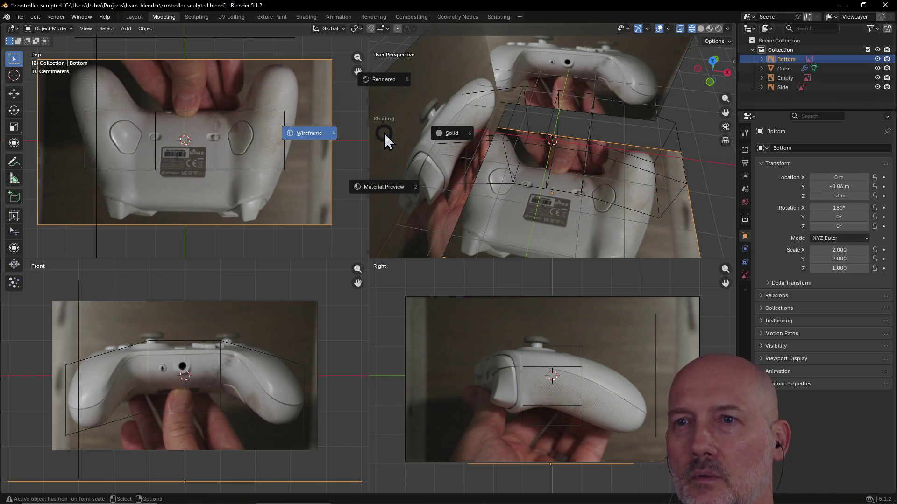
# Step: Return the viewports to Solid shading and put the Cube into Edit Mode
pyautogui.click(454, 133)
pyautogui.click(574, 169)
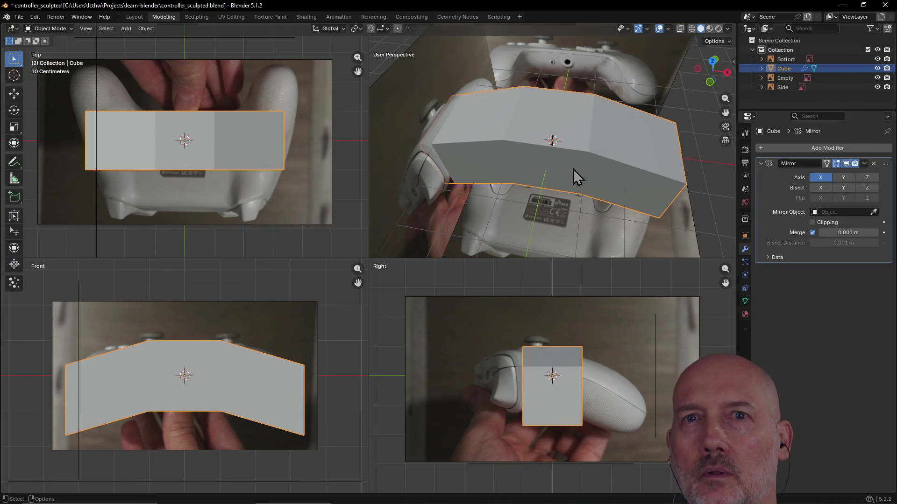
pyautogui.click(135, 17)
pyautogui.click(169, 18)
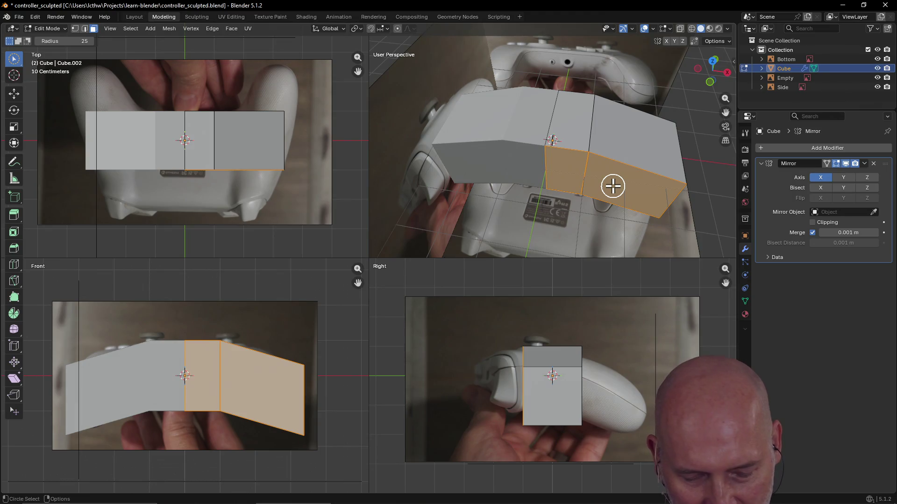
# Step: Extrude the cube's selected right-half faces along their normal
pyautogui.moveTo(612, 186); pyautogui.dragTo(613, 185, button='middle')
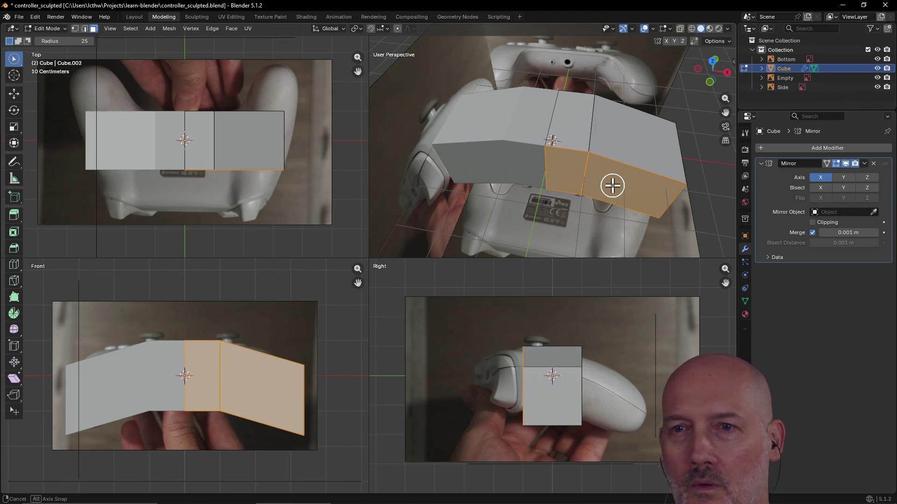
pyautogui.press('e')
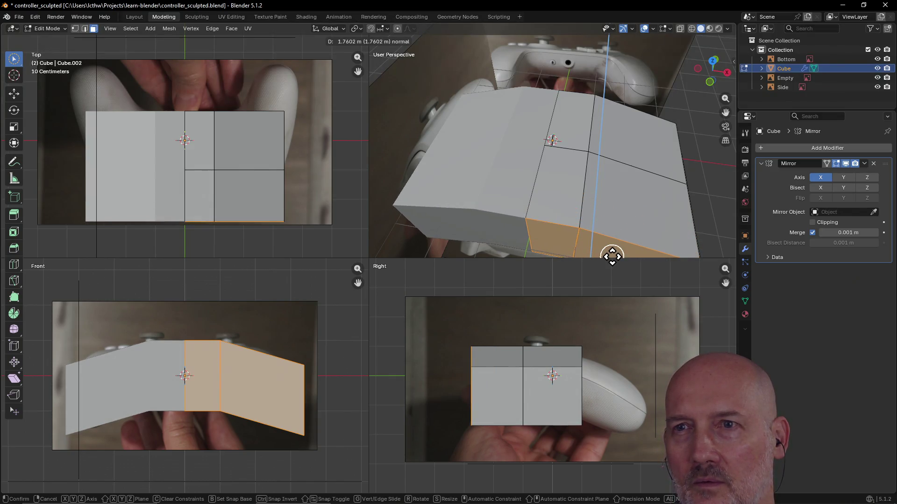
pyautogui.click(612, 253)
pyautogui.moveTo(725, 140)
pyautogui.mouseDown(button='middle')
pyautogui.moveTo(605, 150)
pyautogui.moveTo(486, 126)
pyautogui.moveTo(510, 100)
pyautogui.moveTo(553, 146)
pyautogui.moveTo(647, 114)
pyautogui.moveTo(548, 118)
pyautogui.moveTo(540, 161)
pyautogui.moveTo(593, 130)
pyautogui.moveTo(528, 144)
pyautogui.moveTo(528, 160)
pyautogui.moveTo(549, 144)
pyautogui.moveTo(350, 154)
pyautogui.mouseUp(button='middle')
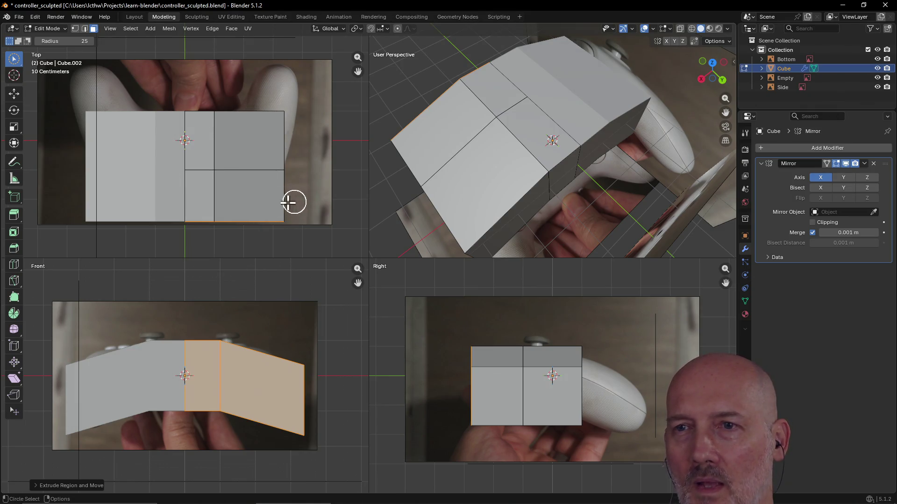
pyautogui.moveTo(451, 185)
pyautogui.mouseDown(button='middle')
pyautogui.moveTo(503, 160)
pyautogui.moveTo(509, 127)
pyautogui.moveTo(511, 195)
pyautogui.moveTo(505, 180)
pyautogui.moveTo(528, 192)
pyautogui.moveTo(530, 185)
pyautogui.mouseUp(button='middle')
pyautogui.click(530, 185)
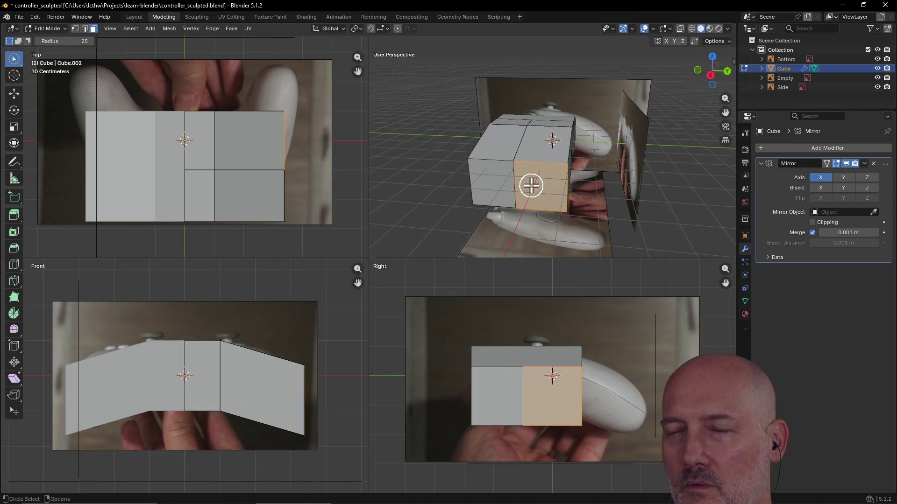
pyautogui.keyDown('shift'); pyautogui.click(484, 185); pyautogui.keyUp('shift')
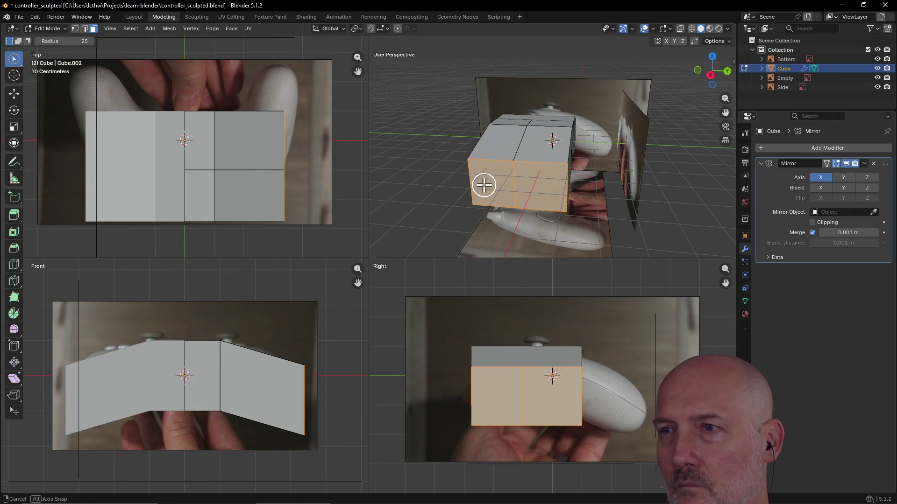
pyautogui.press('e')
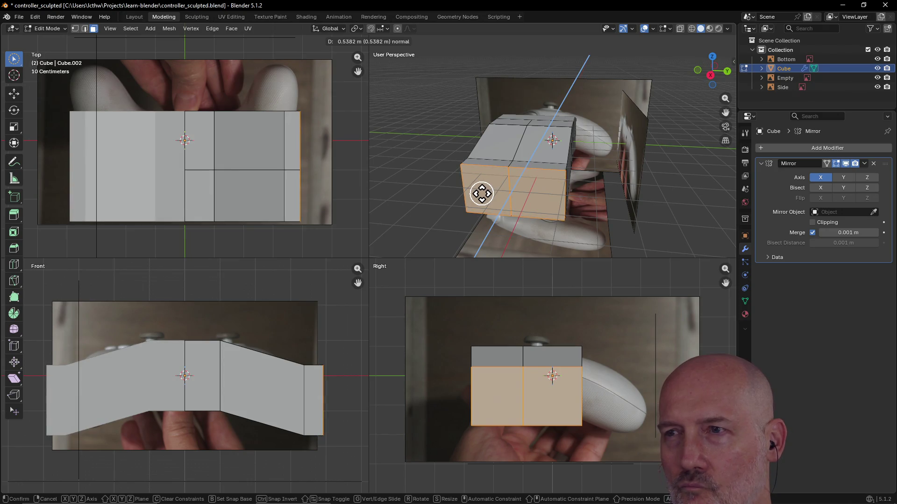
pyautogui.click(481, 191)
pyautogui.moveTo(479, 190)
pyautogui.mouseDown(button='middle')
pyautogui.moveTo(561, 189)
pyautogui.moveTo(591, 178)
pyautogui.moveTo(512, 176)
pyautogui.moveTo(577, 169)
pyautogui.moveTo(521, 186)
pyautogui.moveTo(581, 175)
pyautogui.moveTo(581, 226)
pyautogui.moveTo(524, 174)
pyautogui.moveTo(514, 184)
pyautogui.moveTo(539, 217)
pyautogui.moveTo(592, 160)
pyautogui.moveTo(587, 178)
pyautogui.moveTo(496, 178)
pyautogui.mouseUp(button='middle')
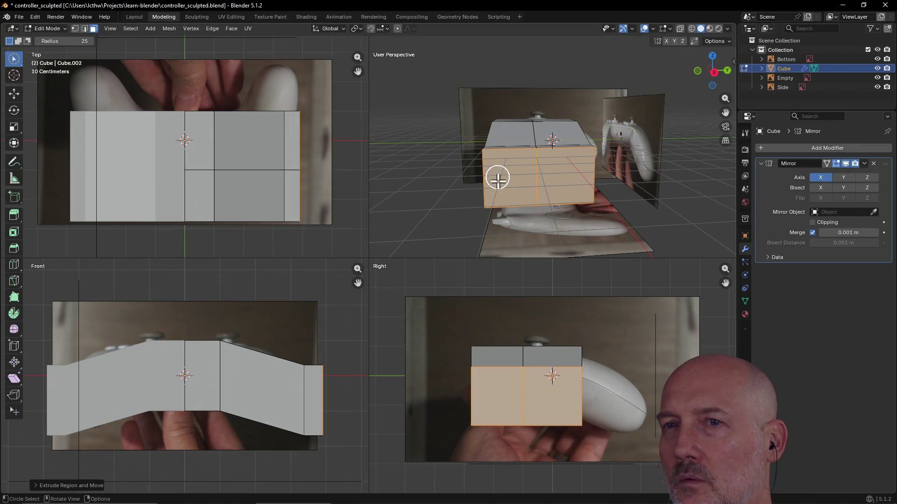
pyautogui.moveTo(507, 199)
pyautogui.mouseDown(button='middle')
pyautogui.moveTo(597, 200)
pyautogui.moveTo(520, 220)
pyautogui.moveTo(554, 187)
pyautogui.moveTo(638, 150)
pyautogui.moveTo(583, 195)
pyautogui.moveTo(534, 190)
pyautogui.moveTo(607, 170)
pyautogui.moveTo(540, 197)
pyautogui.moveTo(617, 164)
pyautogui.mouseUp(button='middle')
pyautogui.hotkey('ctrl', 'z')
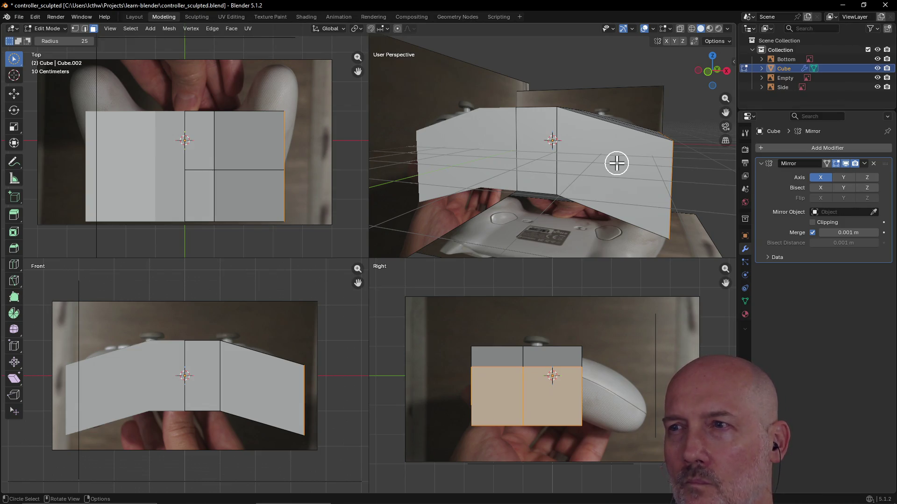
# Step: Move the selected faces along Z so the angled wings level into a flat slab
pyautogui.moveTo(617, 164); pyautogui.dragTo(556, 173, button='middle')
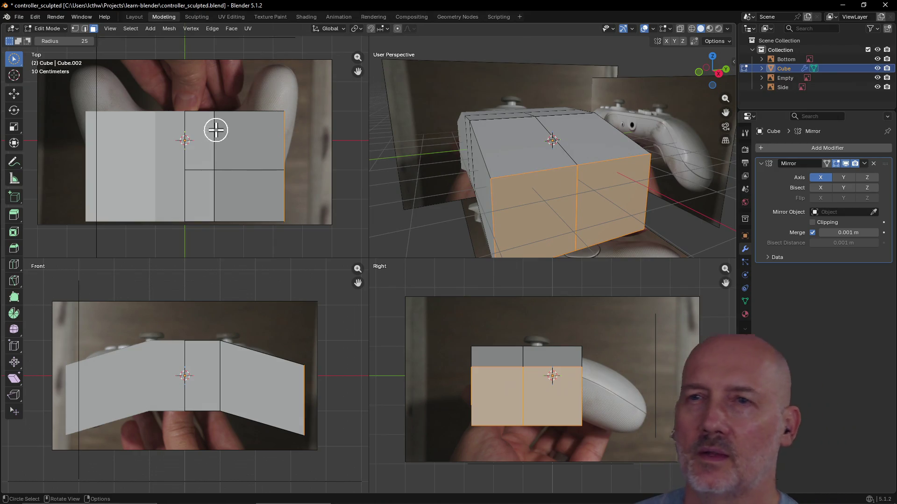
pyautogui.moveTo(476, 171)
pyautogui.mouseDown(button='middle')
pyautogui.moveTo(492, 160)
pyautogui.moveTo(545, 182)
pyautogui.moveTo(565, 174)
pyautogui.moveTo(467, 164)
pyautogui.moveTo(515, 172)
pyautogui.mouseUp(button='middle')
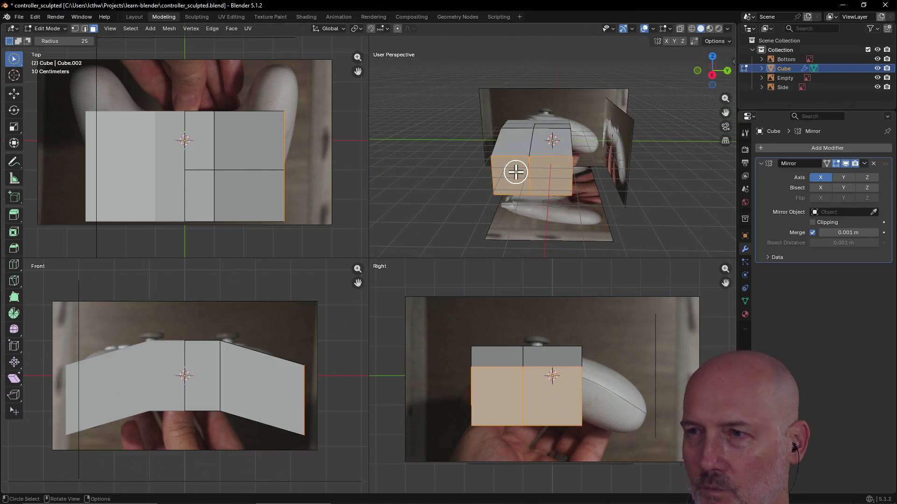
pyautogui.press('g')
pyautogui.press('z')
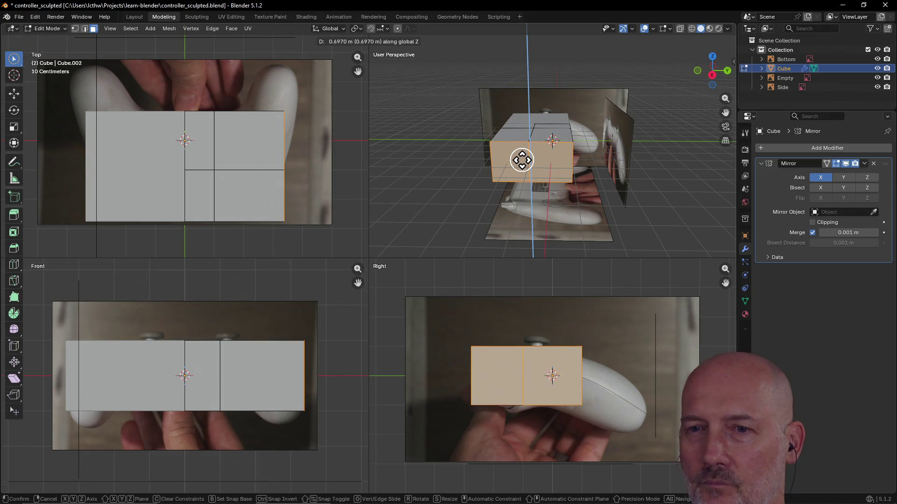
pyautogui.click(522, 160)
pyautogui.moveTo(459, 164)
pyautogui.mouseDown(button='middle')
pyautogui.moveTo(574, 172)
pyautogui.moveTo(495, 169)
pyautogui.mouseUp(button='middle')
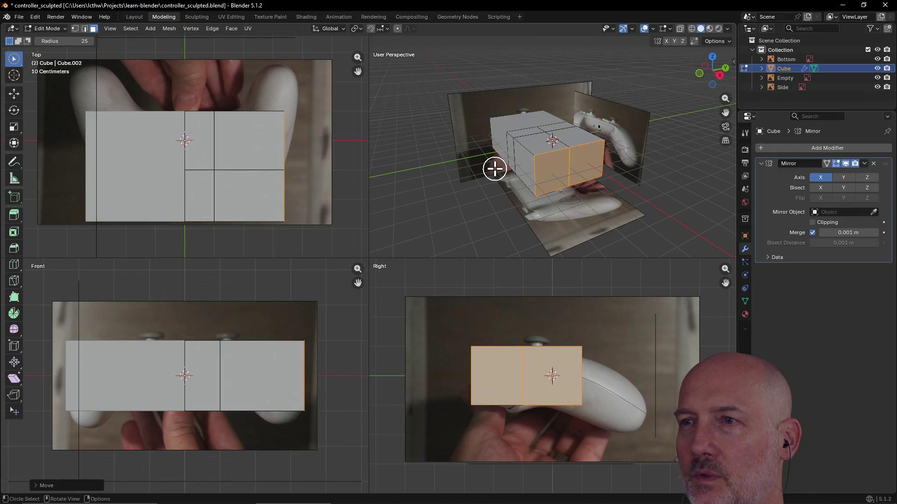
pyautogui.press('e')
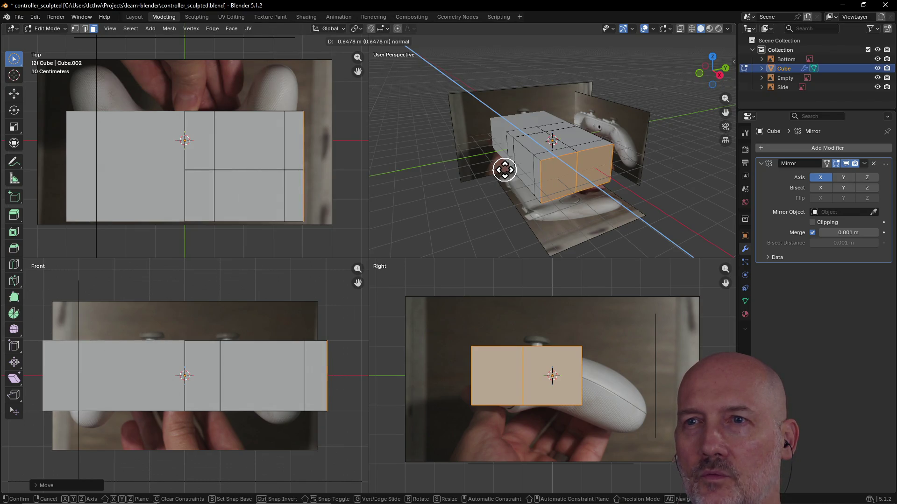
# Step: Confirm the end-face extrusion, then circle-select the left end face and adjacent front faces
pyautogui.click(503, 169)
pyautogui.press('c')
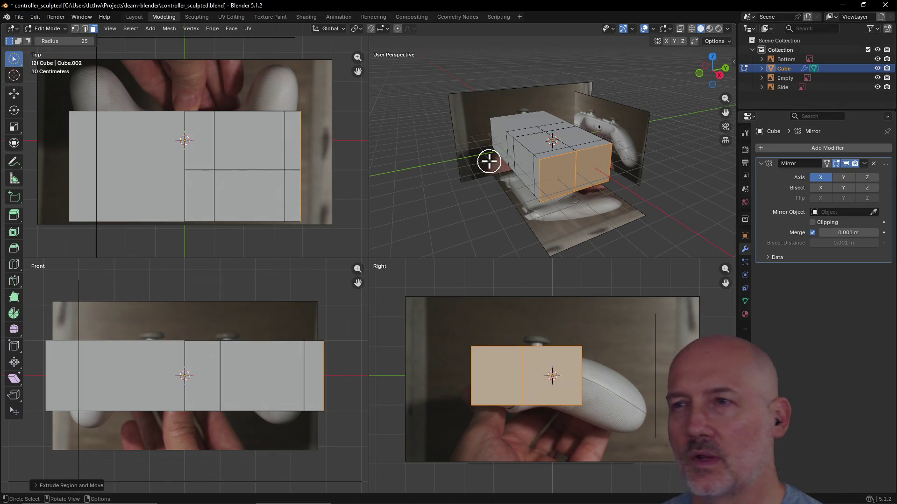
pyautogui.moveTo(474, 144)
pyautogui.mouseDown(button='middle')
pyautogui.moveTo(540, 184)
pyautogui.moveTo(536, 146)
pyautogui.moveTo(572, 164)
pyautogui.moveTo(510, 164)
pyautogui.moveTo(570, 146)
pyautogui.moveTo(521, 147)
pyautogui.moveTo(593, 162)
pyautogui.mouseUp(button='middle')
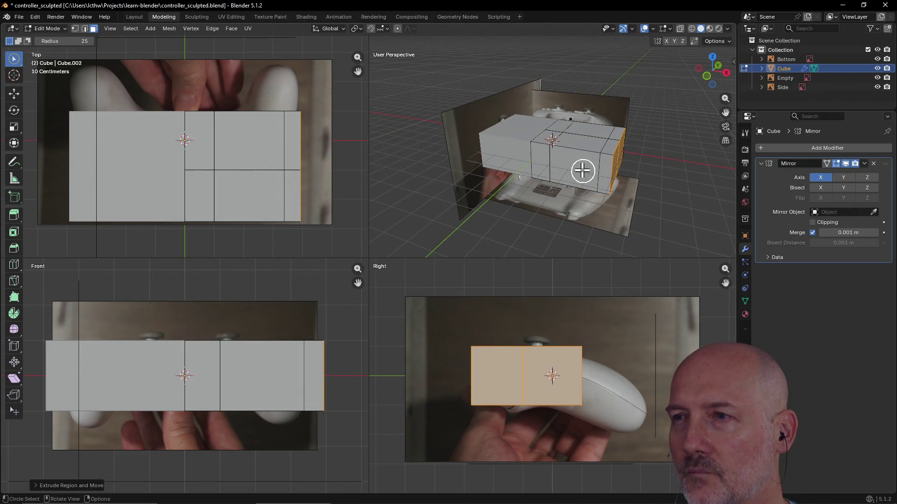
pyautogui.click(545, 163)
pyautogui.moveTo(597, 170)
pyautogui.mouseDown(button='middle')
pyautogui.moveTo(597, 156)
pyautogui.moveTo(392, 168)
pyautogui.moveTo(392, 180)
pyautogui.mouseUp(button='middle')
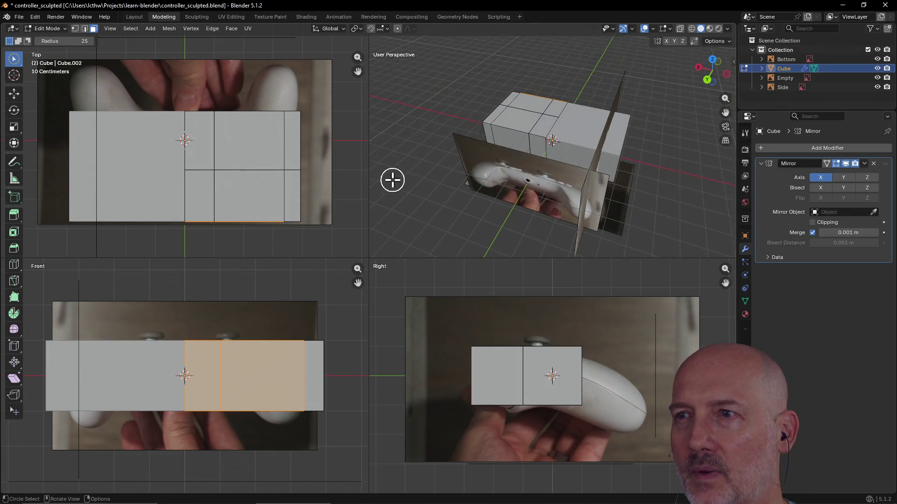
pyautogui.click(502, 130)
pyautogui.click(537, 144)
pyautogui.moveTo(538, 129)
pyautogui.mouseDown(button='middle')
pyautogui.moveTo(516, 150)
pyautogui.moveTo(524, 150)
pyautogui.moveTo(477, 157)
pyautogui.mouseUp(button='middle')
pyautogui.click(435, 146)
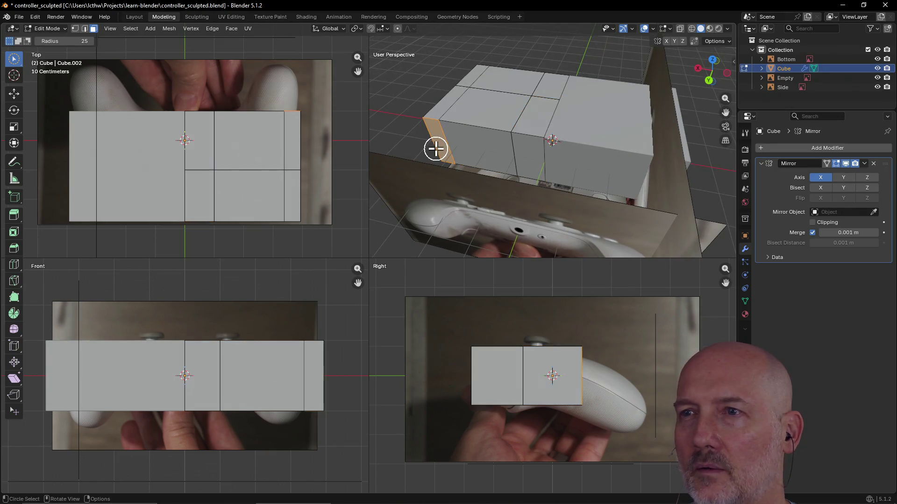
pyautogui.moveTo(445, 148); pyautogui.dragTo(510, 150)
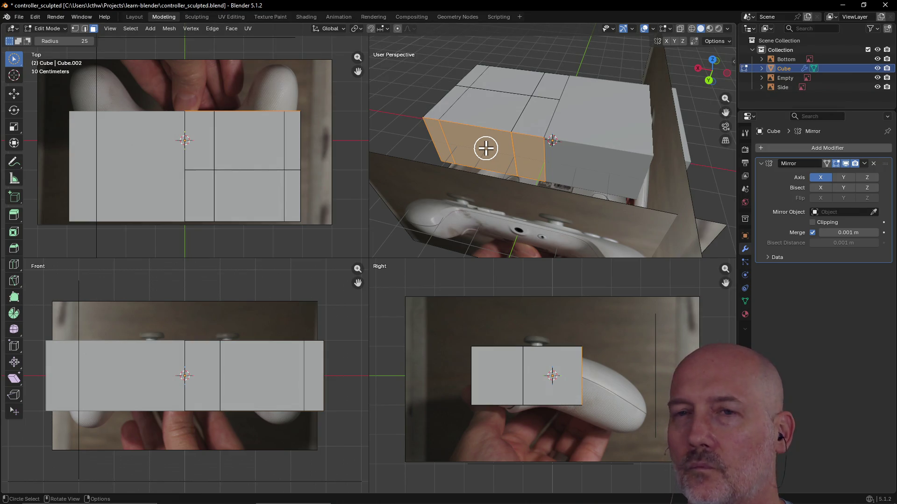
# Step: Extrude the selected faces about 1.56 m along their normal to deepen the box
pyautogui.press('e')
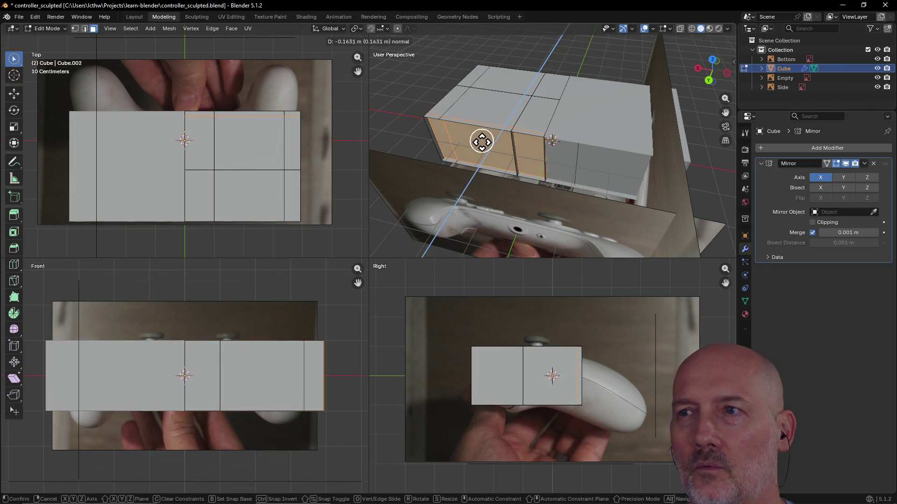
pyautogui.click(481, 195)
pyautogui.press('w')
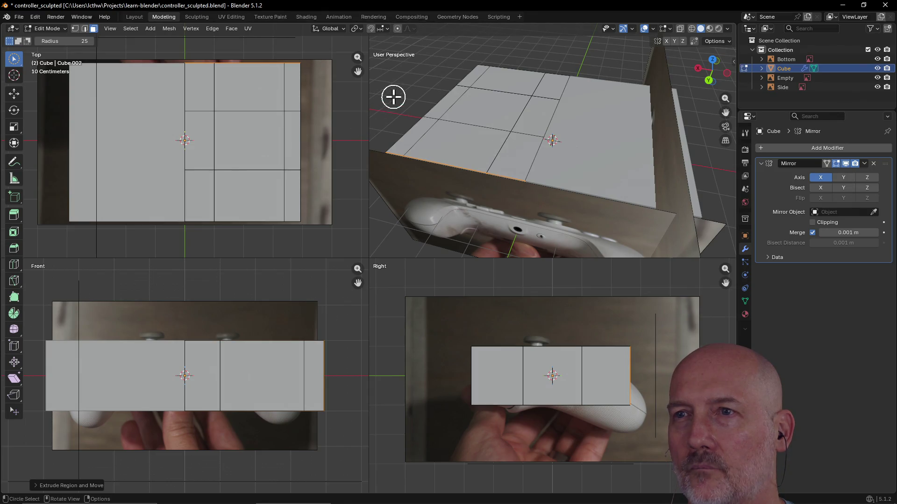
pyautogui.moveTo(394, 94)
pyautogui.mouseDown(button='middle')
pyautogui.moveTo(502, 106)
pyautogui.moveTo(616, 88)
pyautogui.moveTo(546, 88)
pyautogui.moveTo(532, 76)
pyautogui.moveTo(533, 56)
pyautogui.moveTo(536, 114)
pyautogui.moveTo(632, 125)
pyautogui.moveTo(605, 154)
pyautogui.moveTo(568, 128)
pyautogui.moveTo(524, 137)
pyautogui.moveTo(539, 185)
pyautogui.mouseUp(button='middle')
pyautogui.scroll(5, 534, 168)
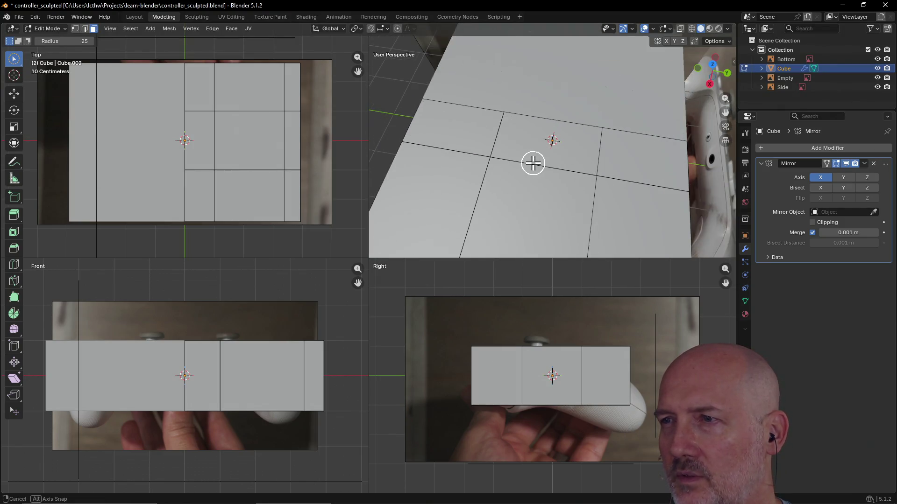
# Step: Select the front-middle face of the box blockout
pyautogui.moveTo(545, 170)
pyautogui.mouseDown(button='middle')
pyautogui.moveTo(595, 150)
pyautogui.moveTo(604, 89)
pyautogui.mouseUp(button='middle')
pyautogui.moveTo(559, 120)
pyautogui.mouseDown(button='middle')
pyautogui.moveTo(539, 140)
pyautogui.moveTo(585, 114)
pyautogui.moveTo(626, 128)
pyautogui.moveTo(614, 86)
pyautogui.moveTo(545, 93)
pyautogui.mouseUp(button='middle')
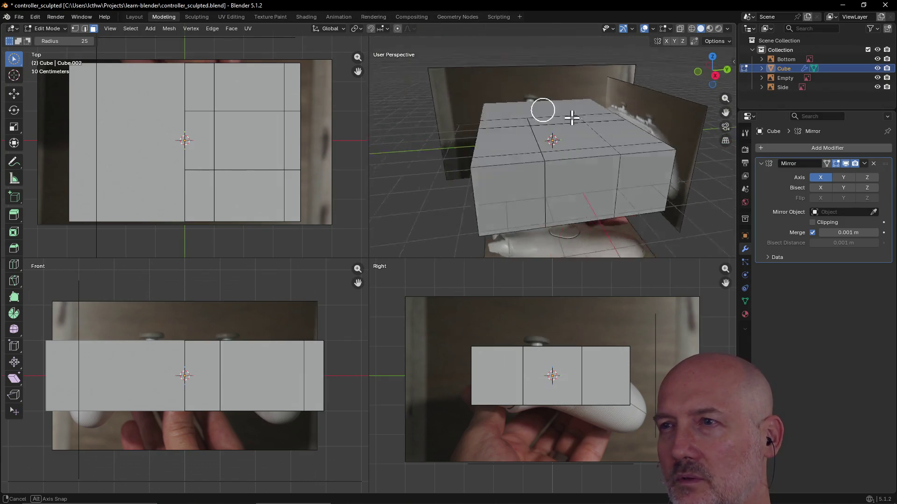
pyautogui.moveTo(607, 110)
pyautogui.mouseDown(button='middle')
pyautogui.moveTo(518, 126)
pyautogui.moveTo(574, 116)
pyautogui.moveTo(628, 144)
pyautogui.moveTo(620, 108)
pyautogui.moveTo(627, 179)
pyautogui.moveTo(623, 147)
pyautogui.mouseUp(button='middle')
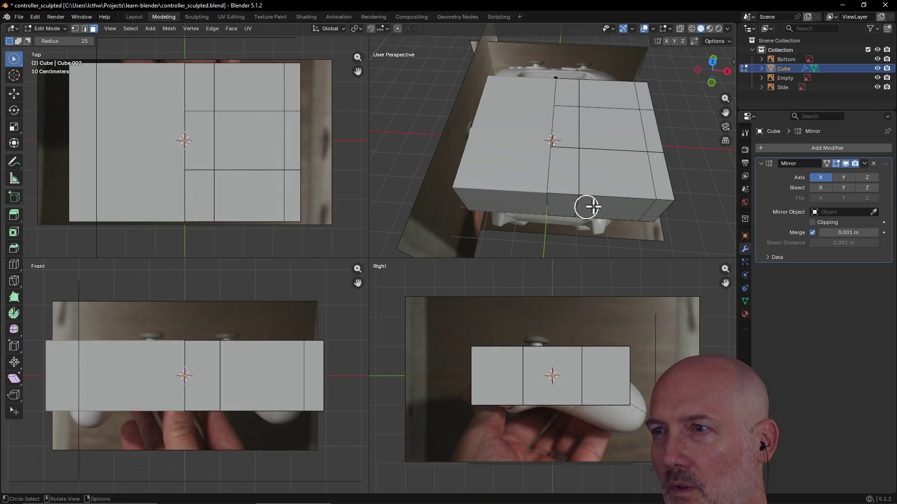
pyautogui.click(564, 208)
pyautogui.moveTo(564, 204)
pyautogui.mouseDown(button='middle')
pyautogui.moveTo(566, 184)
pyautogui.moveTo(565, 200)
pyautogui.moveTo(567, 184)
pyautogui.moveTo(513, 184)
pyautogui.moveTo(461, 169)
pyautogui.mouseUp(button='middle')
pyautogui.click(545, 181)
# Step: Start a loop cut and place a single cut through the middle section
pyautogui.moveTo(545, 181); pyautogui.dragTo(540, 104, button='middle')
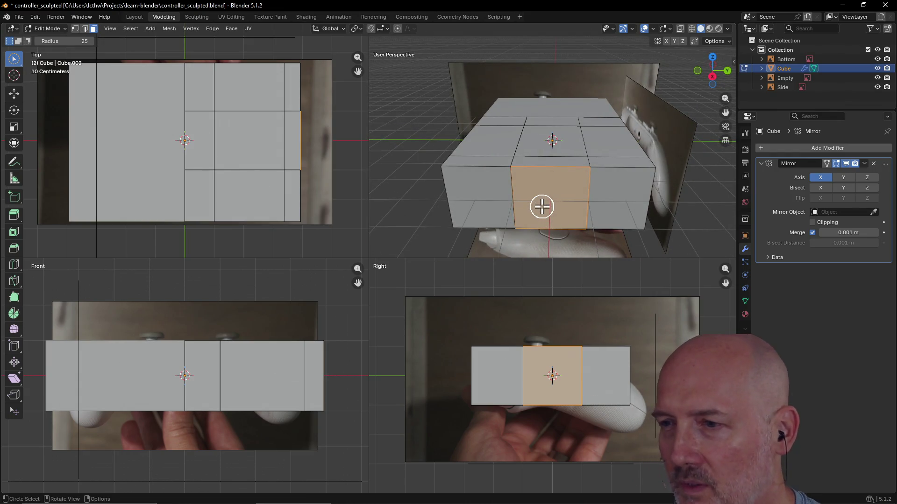
pyautogui.moveTo(542, 191)
pyautogui.mouseDown(button='middle')
pyautogui.moveTo(537, 170)
pyautogui.moveTo(539, 182)
pyautogui.mouseUp(button='middle')
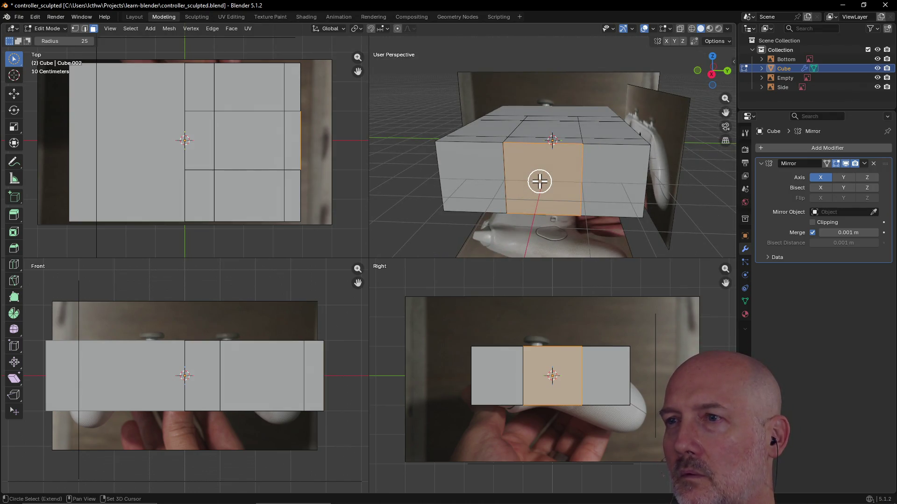
pyautogui.hotkey('ctrl', 'r')
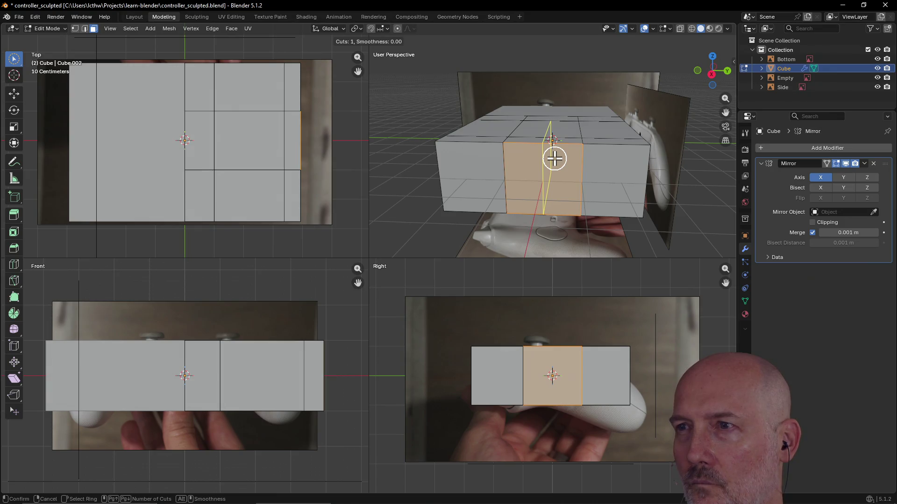
pyautogui.click(555, 159)
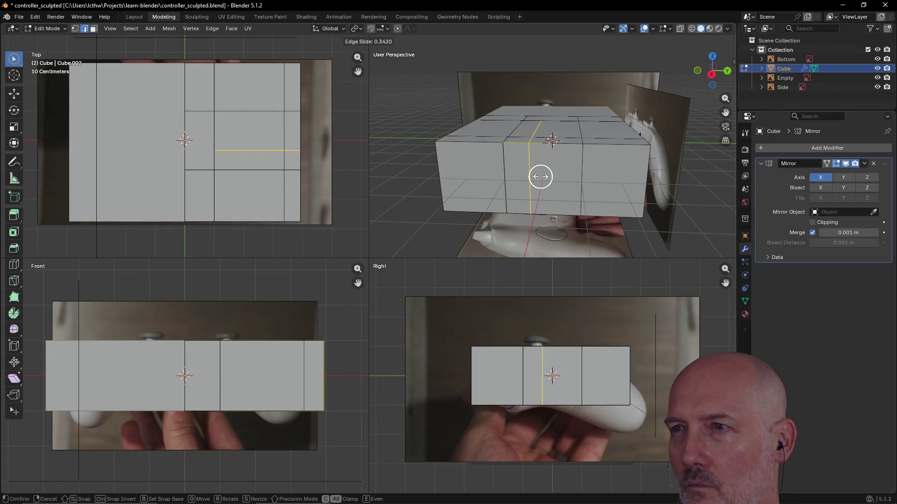
# Step: Confirm the middle-section edge loop at a 0.342 slide offset and inspect the cut
pyautogui.click(540, 176)
pyautogui.moveTo(657, 173)
pyautogui.mouseDown(button='middle')
pyautogui.moveTo(583, 200)
pyautogui.moveTo(621, 226)
pyautogui.moveTo(650, 176)
pyautogui.moveTo(671, 192)
pyautogui.moveTo(672, 218)
pyautogui.mouseUp(button='middle')
pyautogui.moveTo(570, 250)
pyautogui.mouseDown(button='middle')
pyautogui.moveTo(541, 136)
pyautogui.moveTo(565, 206)
pyautogui.moveTo(546, 251)
pyautogui.mouseUp(button='middle')
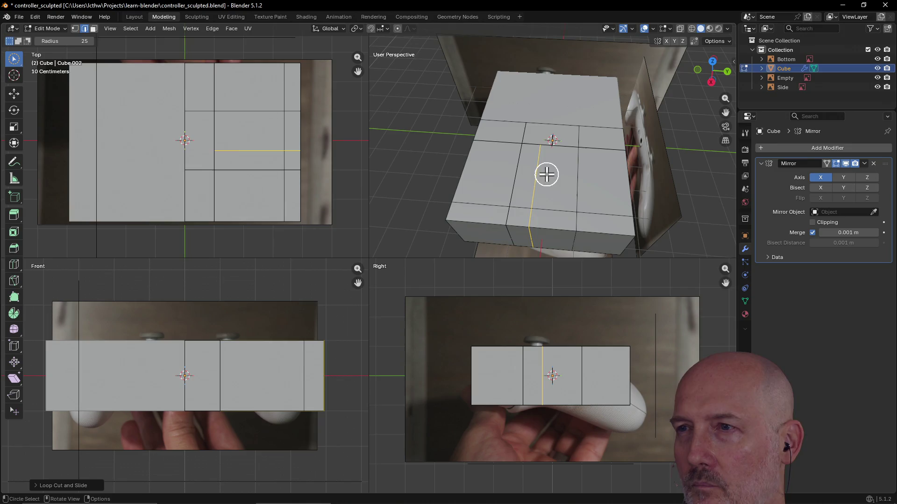
pyautogui.moveTo(543, 141)
pyautogui.mouseDown(button='middle')
pyautogui.moveTo(579, 102)
pyautogui.moveTo(591, 70)
pyautogui.moveTo(579, 110)
pyautogui.moveTo(577, 55)
pyautogui.moveTo(562, 26)
pyautogui.moveTo(564, 50)
pyautogui.mouseUp(button='middle')
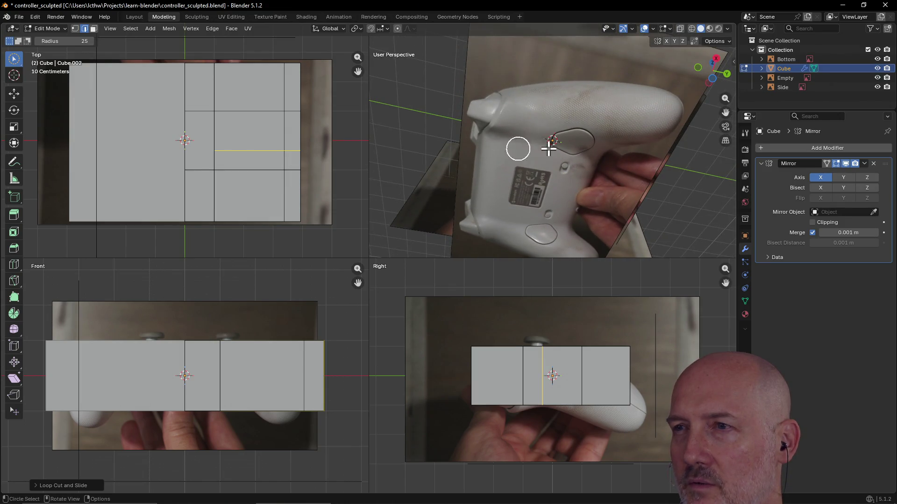
pyautogui.moveTo(529, 149)
pyautogui.mouseDown(button='middle')
pyautogui.moveTo(517, 154)
pyautogui.moveTo(530, 200)
pyautogui.moveTo(541, 187)
pyautogui.mouseUp(button='middle')
# Step: Switch to face select mode and select the top, front and underside faces
pyautogui.press('3')
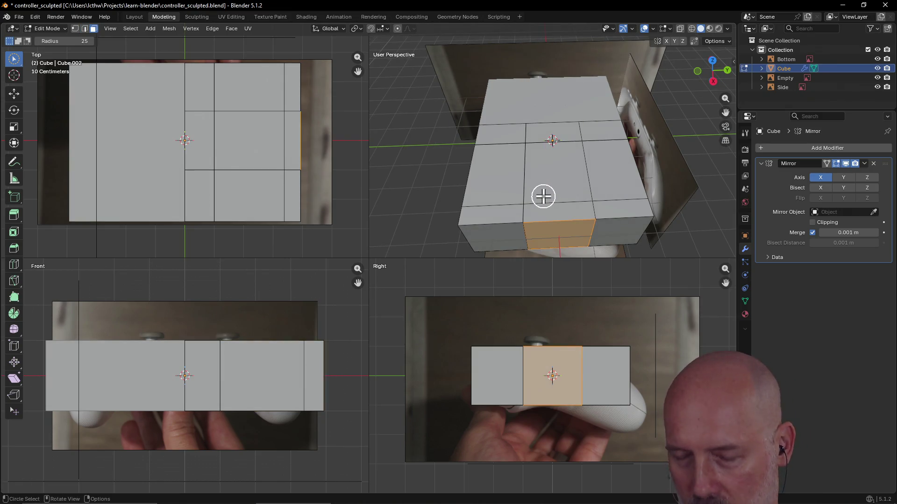
pyautogui.click(539, 179)
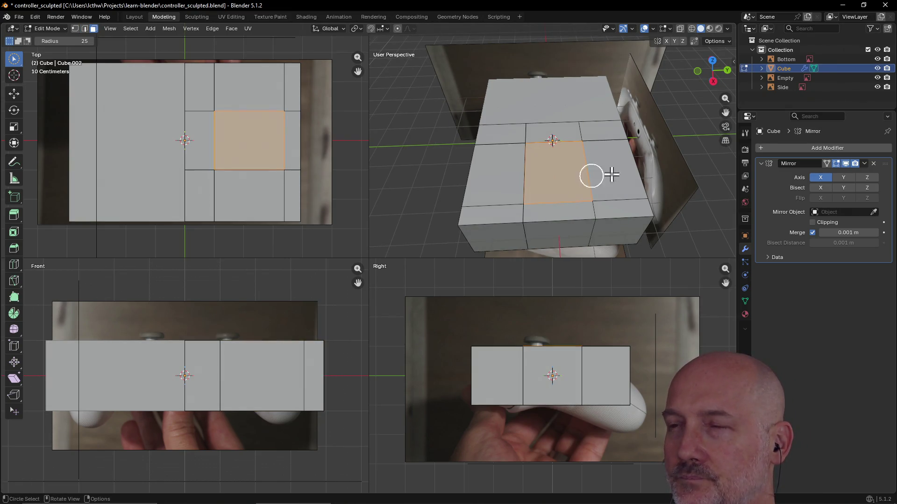
pyautogui.moveTo(620, 173); pyautogui.dragTo(534, 176)
pyautogui.moveTo(485, 181); pyautogui.dragTo(584, 116, button='middle')
pyautogui.moveTo(588, 122); pyautogui.dragTo(590, 181)
pyautogui.moveTo(590, 180); pyautogui.dragTo(580, 95, button='middle')
pyautogui.click(580, 95)
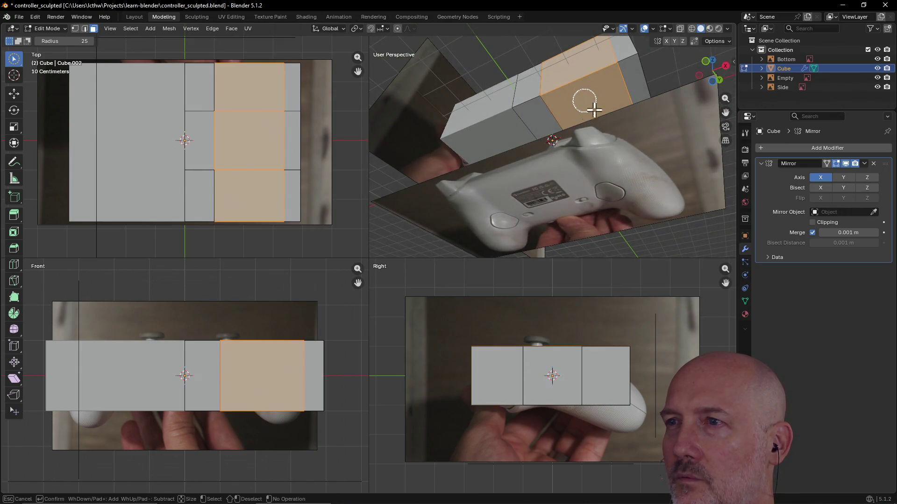
pyautogui.moveTo(620, 160); pyautogui.dragTo(617, 162, button='middle')
# Step: Select a face loop across the top and switch the viewports to wireframe shading
pyautogui.moveTo(545, 81)
pyautogui.mouseDown(button='middle')
pyautogui.moveTo(526, 140)
pyautogui.moveTo(476, 174)
pyautogui.moveTo(472, 218)
pyautogui.moveTo(512, 220)
pyautogui.moveTo(511, 244)
pyautogui.moveTo(540, 50)
pyautogui.mouseUp(button='middle')
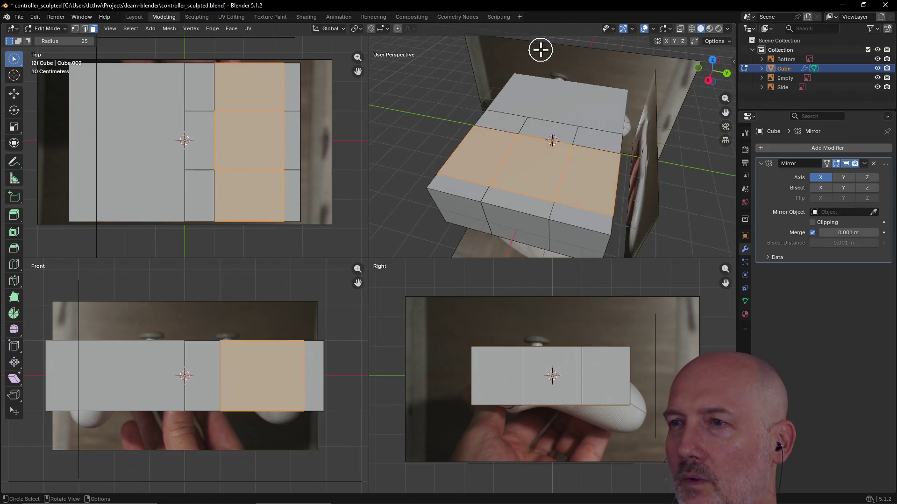
pyautogui.keyDown('alt'); pyautogui.click(516, 165); pyautogui.keyUp('alt')
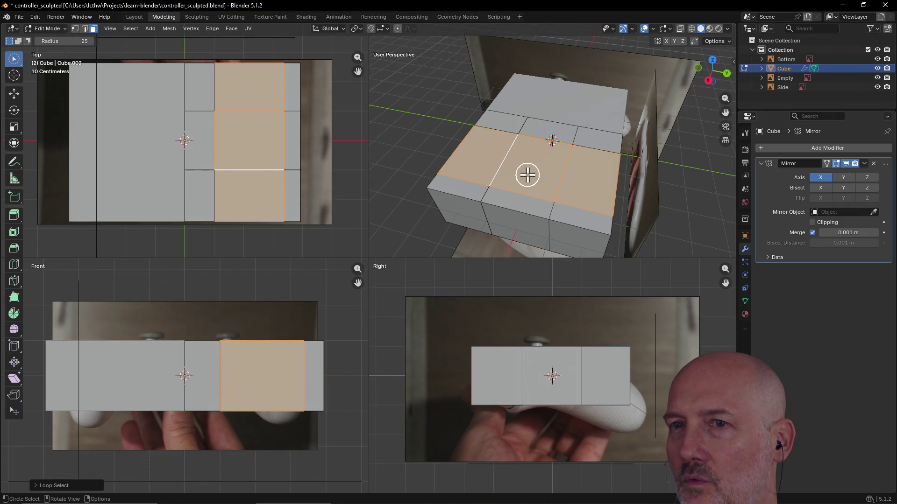
pyautogui.moveTo(428, 97)
pyautogui.mouseDown(button='middle')
pyautogui.moveTo(464, 40)
pyautogui.moveTo(440, 90)
pyautogui.moveTo(466, 154)
pyautogui.moveTo(555, 135)
pyautogui.moveTo(578, 100)
pyautogui.moveTo(580, 119)
pyautogui.mouseUp(button='middle')
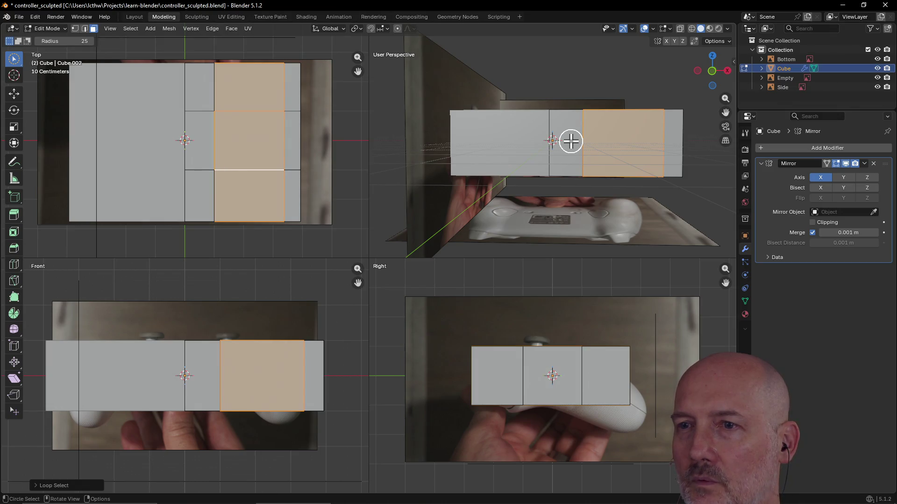
pyautogui.press('z')
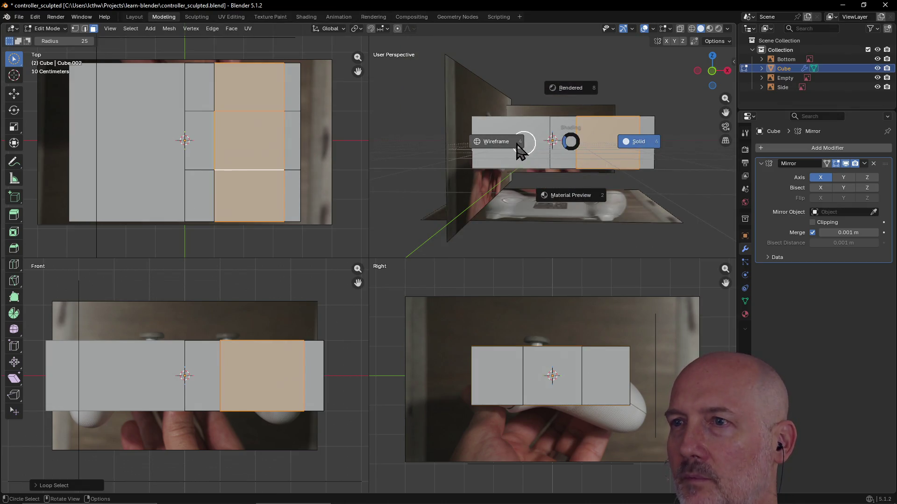
pyautogui.click(493, 146)
# Step: Try selecting and deselecting the outermost right strip of faces in the wireframe view
pyautogui.scroll(4, 576, 145)
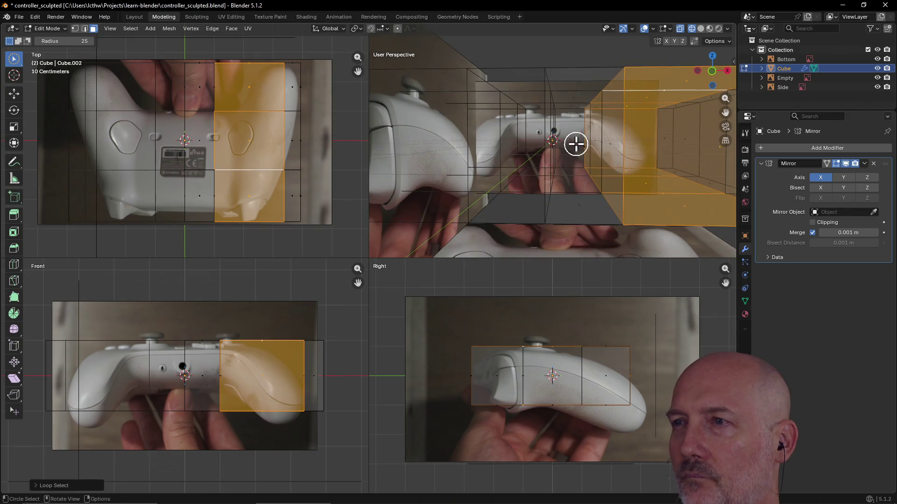
pyautogui.scroll(-3, 594, 156)
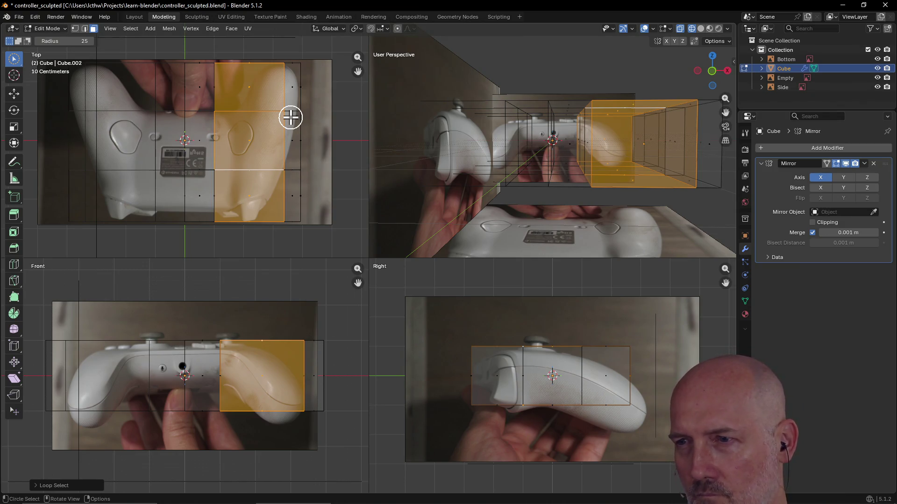
pyautogui.click(294, 212)
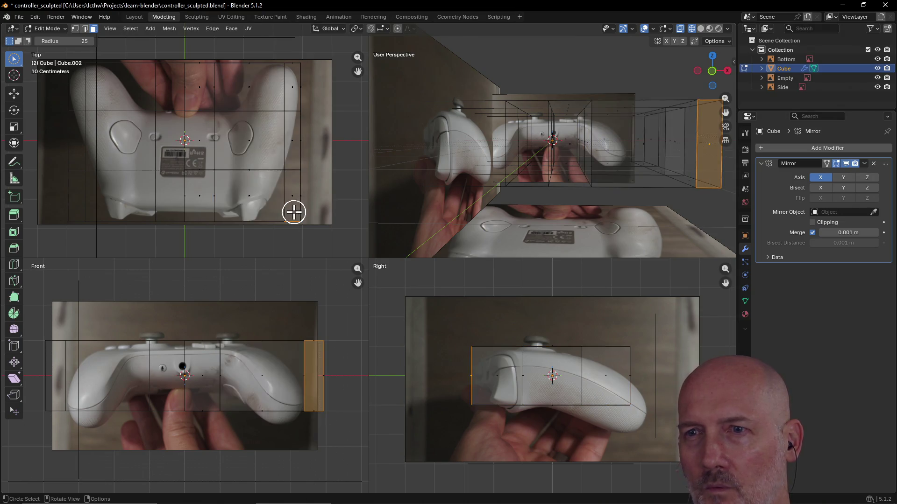
pyautogui.moveTo(294, 194); pyautogui.dragTo(289, 72)
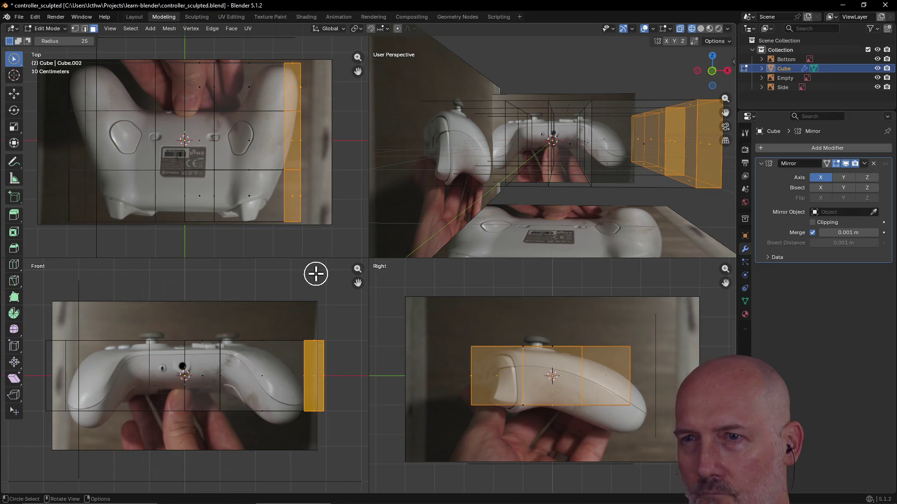
pyautogui.moveTo(290, 202)
pyautogui.mouseDown()
pyautogui.moveTo(244, 206)
pyautogui.moveTo(245, 190)
pyautogui.moveTo(282, 206)
pyautogui.moveTo(252, 150)
pyautogui.moveTo(286, 194)
pyautogui.moveTo(280, 84)
pyautogui.moveTo(290, 89)
pyautogui.mouseUp()
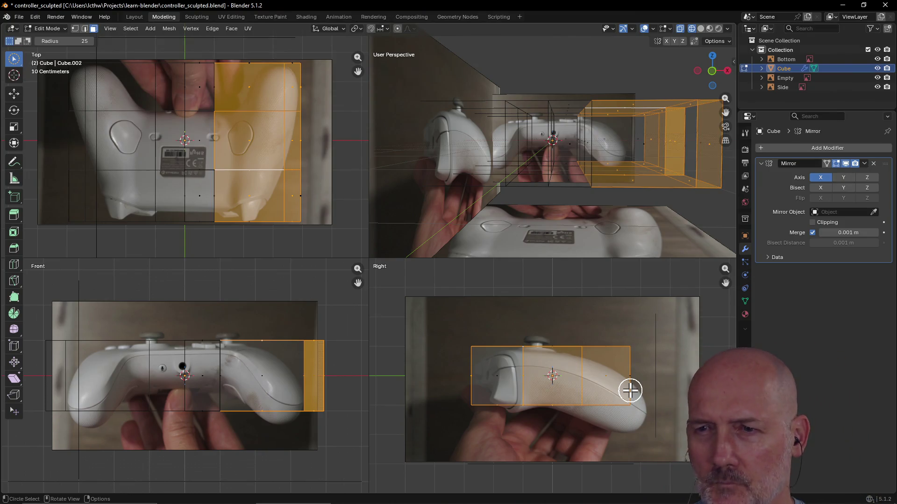
pyautogui.moveTo(503, 257)
pyautogui.mouseDown(button='middle')
pyautogui.moveTo(567, 246)
pyautogui.moveTo(511, 252)
pyautogui.moveTo(481, 236)
pyautogui.moveTo(484, 28)
pyautogui.moveTo(474, 246)
pyautogui.moveTo(474, 26)
pyautogui.moveTo(468, 252)
pyautogui.moveTo(476, 238)
pyautogui.mouseUp(button='middle')
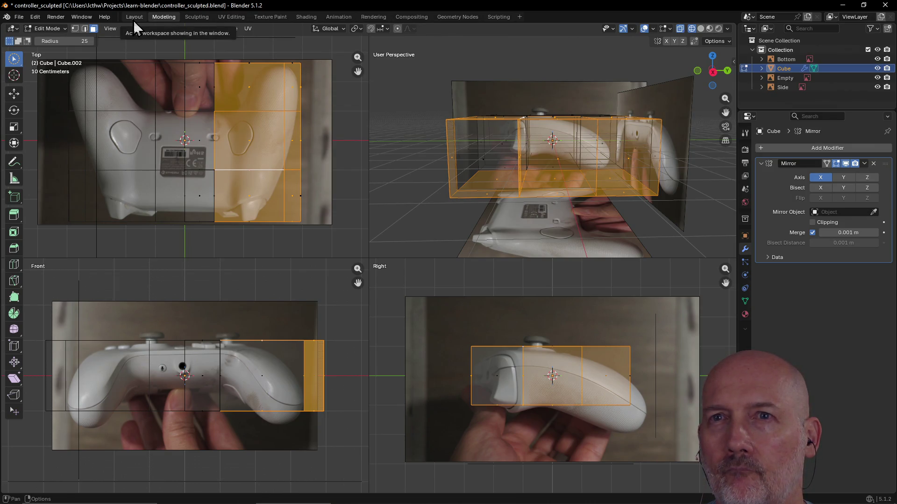
# Step: Return to the Layout workspace in Object Mode and select the Side image plane
pyautogui.click(133, 21)
pyautogui.click(559, 286)
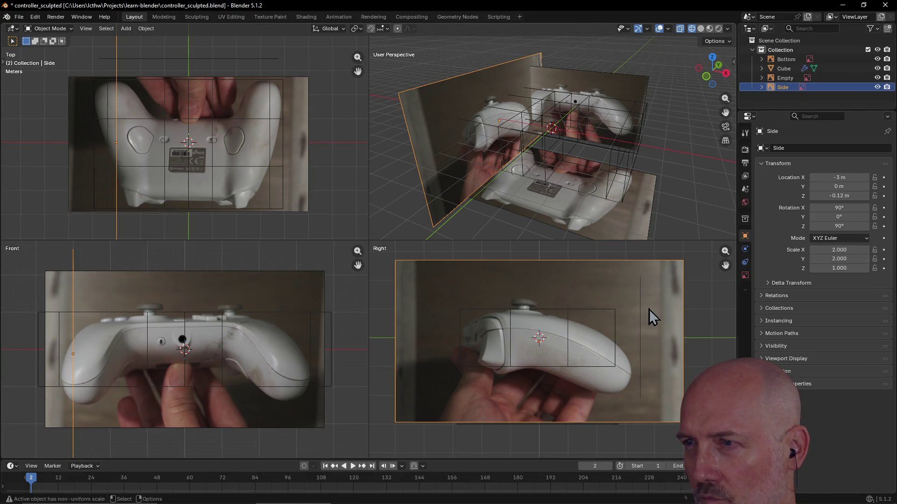
# Step: Scale the Side reference image to 1.6 on X and Y and raise it to Z 0.19 m
pyautogui.moveTo(844, 251); pyautogui.dragTo(790, 250)
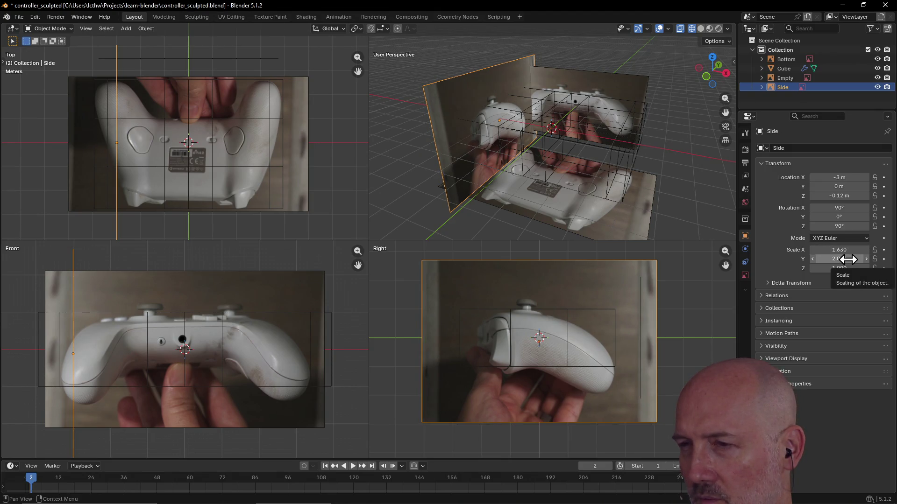
pyautogui.click(848, 259)
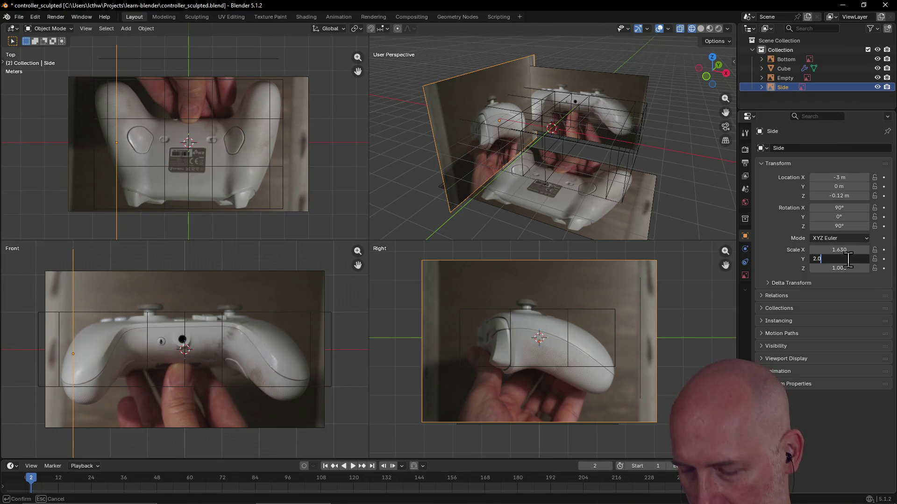
pyautogui.write('.6')
pyautogui.press('Return')
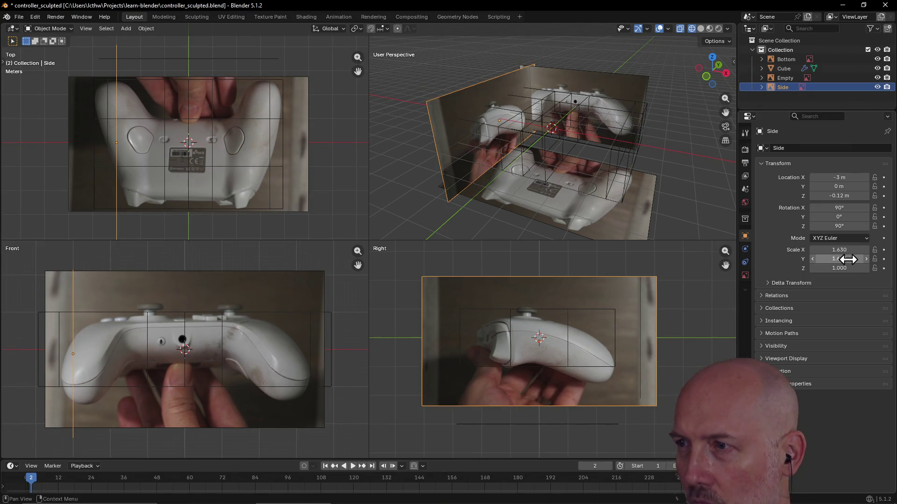
pyautogui.click(847, 251)
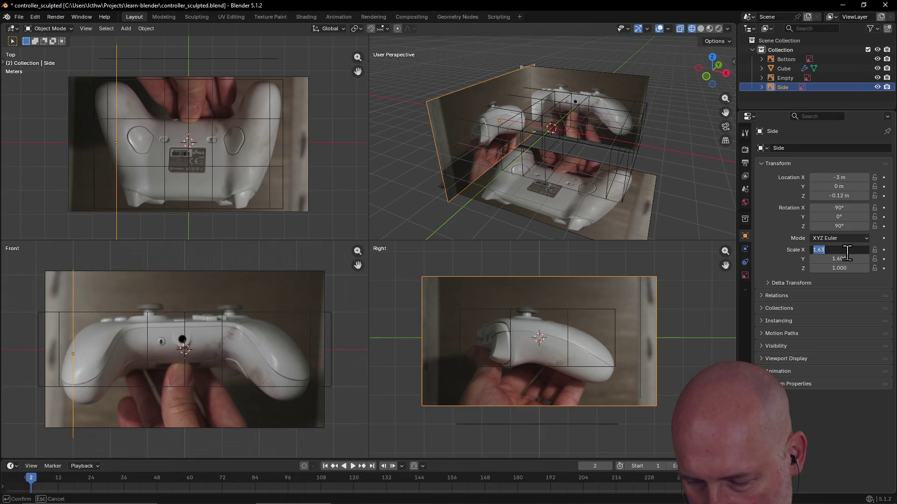
pyautogui.write('1.6')
pyautogui.press('Return')
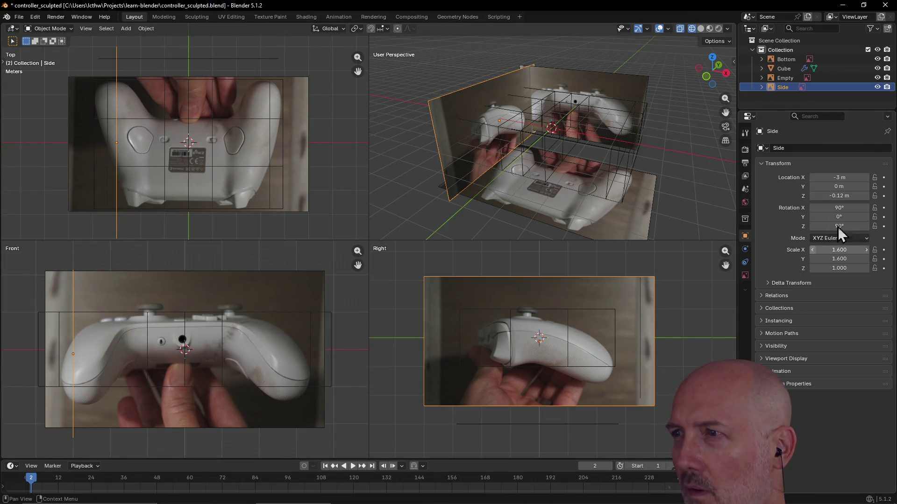
pyautogui.moveTo(850, 199)
pyautogui.mouseDown()
pyautogui.moveTo(885, 198)
pyautogui.moveTo(878, 199)
pyautogui.mouseUp()
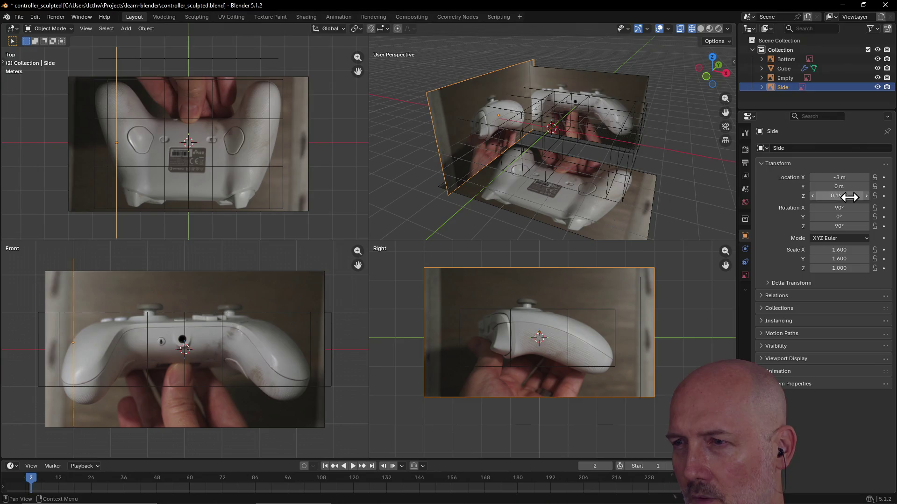
pyautogui.click(275, 422)
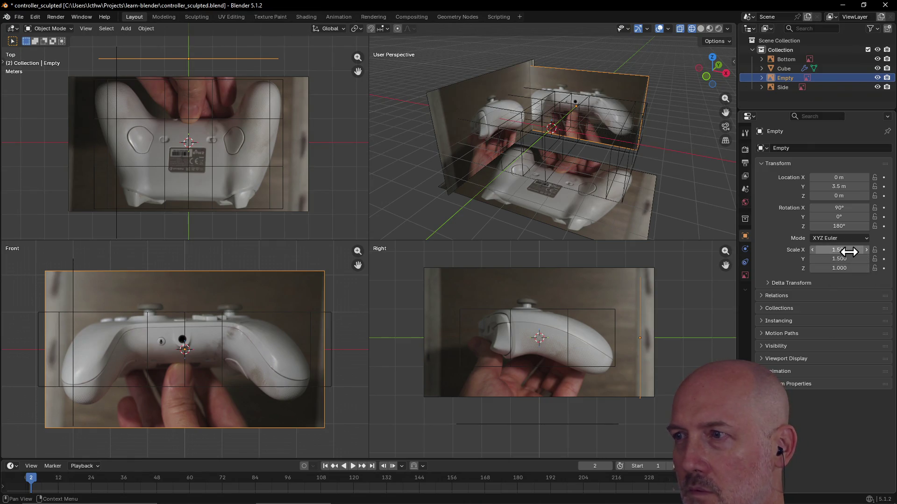
# Step: Scale the front Empty reference image to 1.75 on both X and Y
pyautogui.click(846, 251)
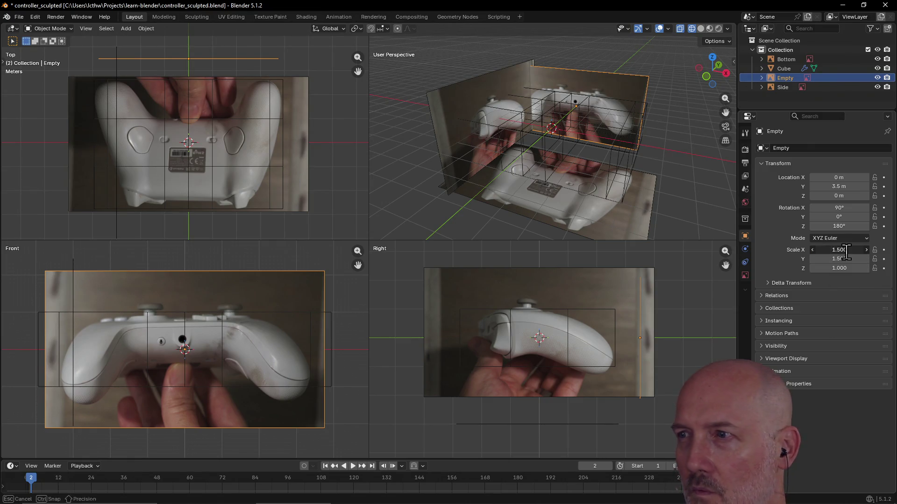
pyautogui.write('1.6')
pyautogui.press('Return')
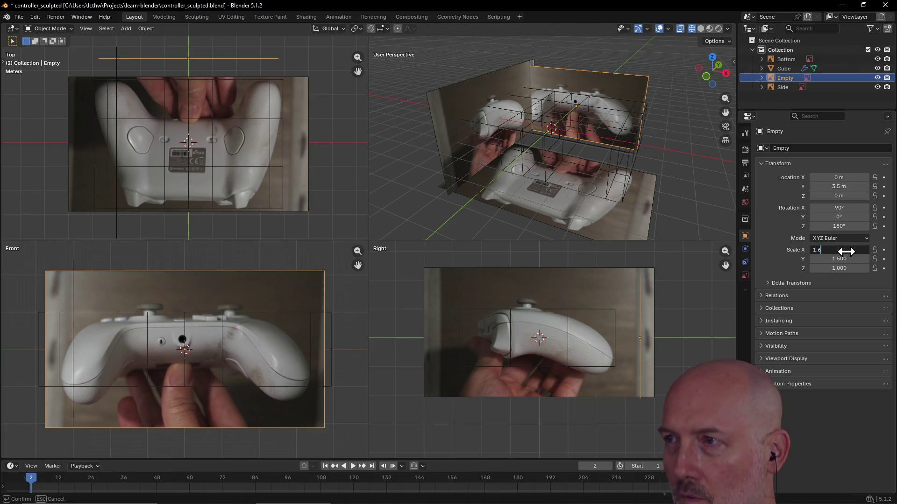
pyautogui.click(846, 251)
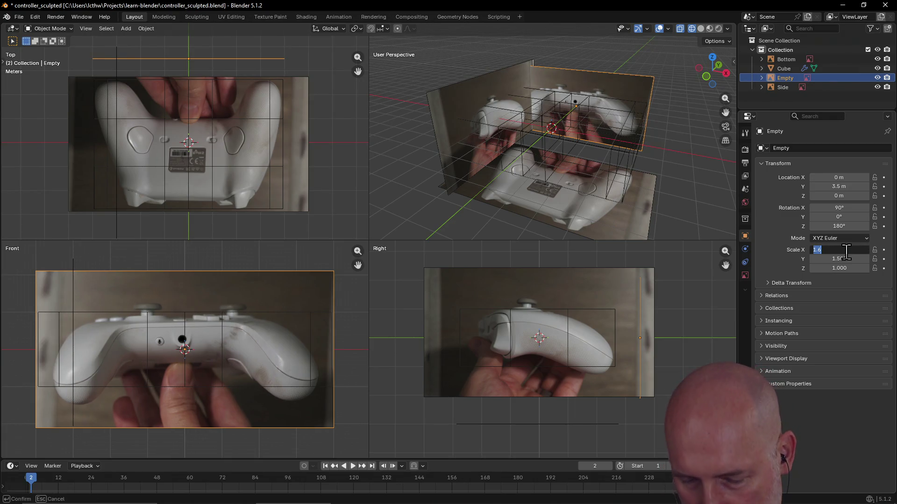
pyautogui.write('1.700')
pyautogui.press('Return')
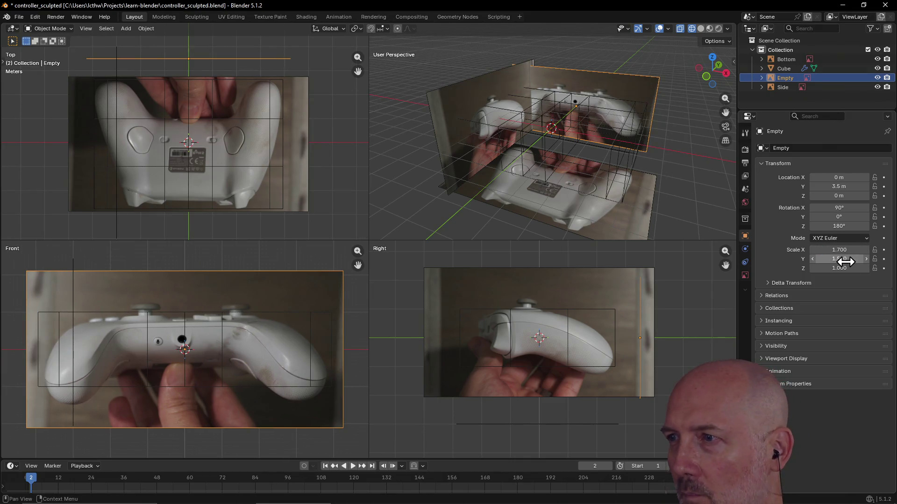
pyautogui.click(844, 251)
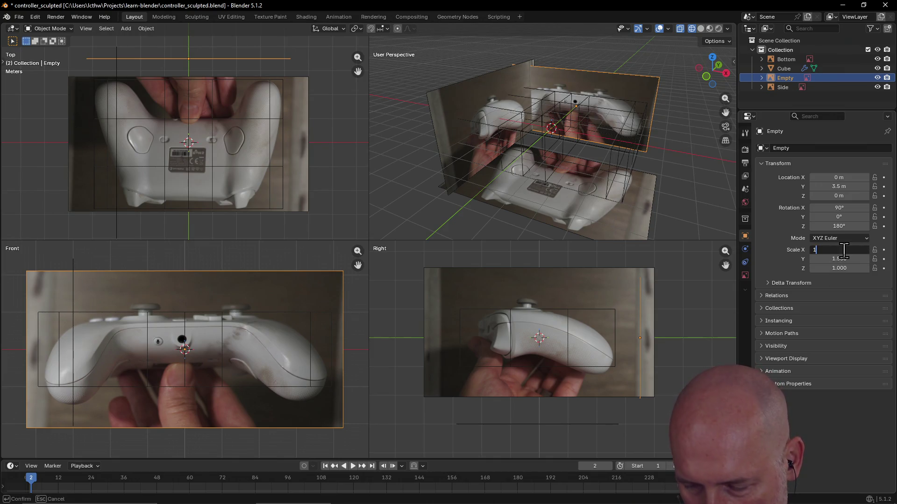
pyautogui.write('.8')
pyautogui.press('Return')
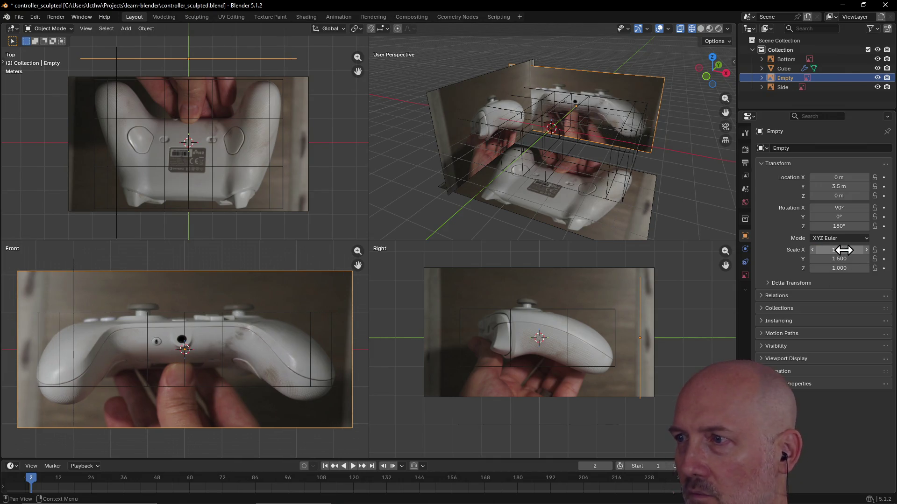
pyautogui.click(843, 250)
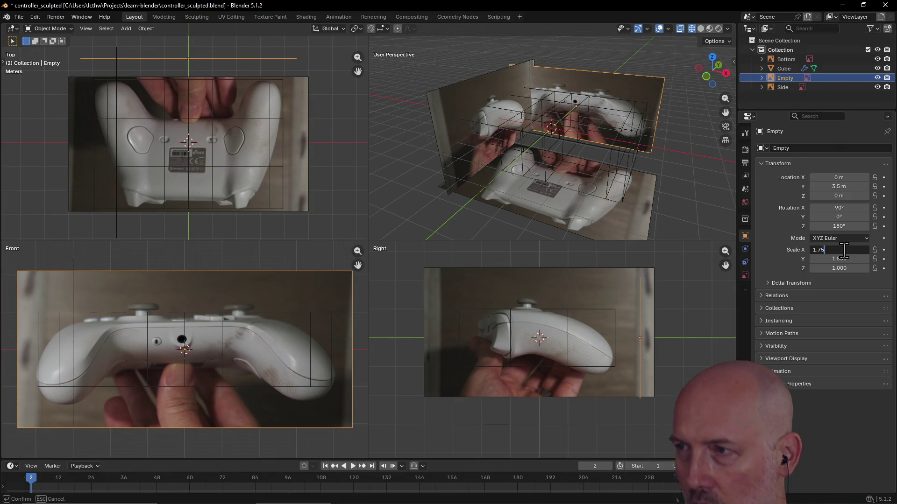
pyautogui.press('Return')
pyautogui.click(844, 258)
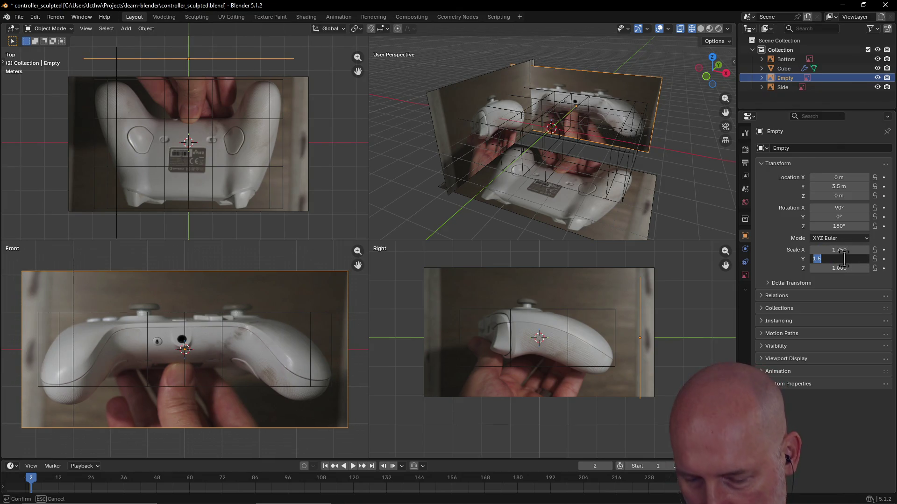
pyautogui.write('1.75')
pyautogui.press('Return')
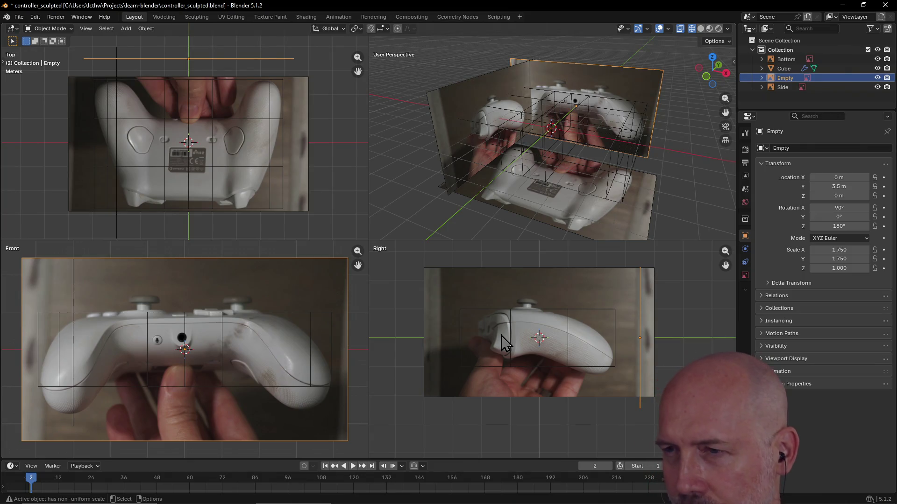
pyautogui.click(603, 305)
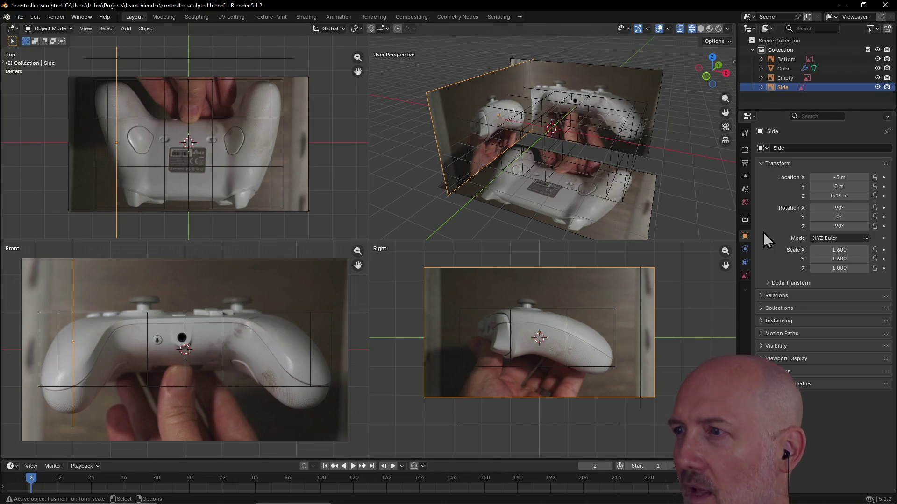
# Step: Scale the Side image to 2 on X and Y, then shift it to Y −0.61 m, Z −0.03 m
pyautogui.click(838, 250)
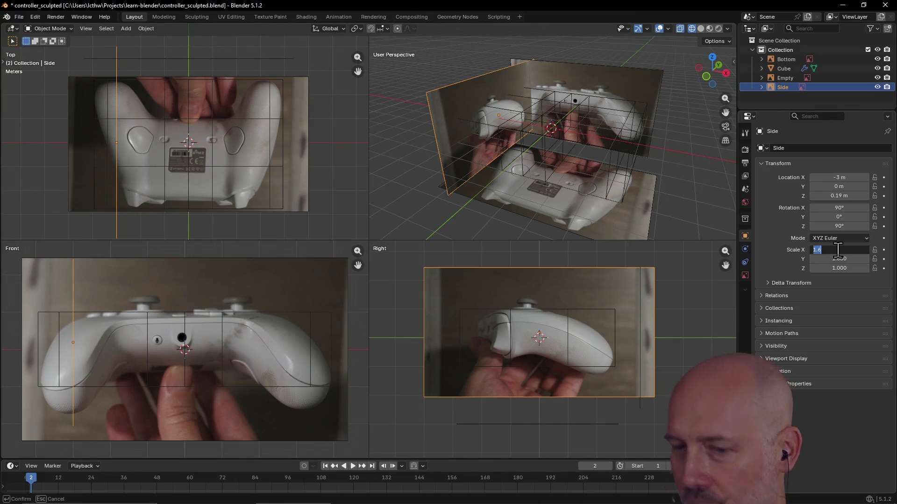
pyautogui.write('1.5')
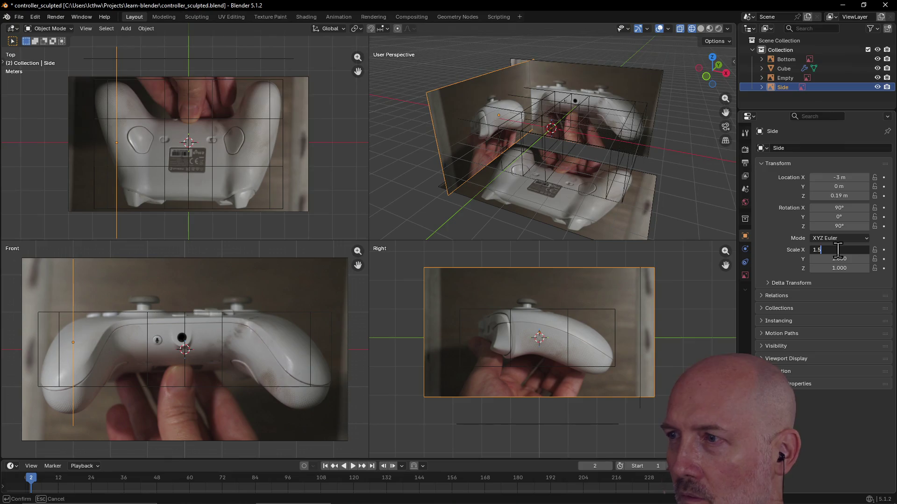
pyautogui.press('BackSpace')
pyautogui.write('2')
pyautogui.press('Return')
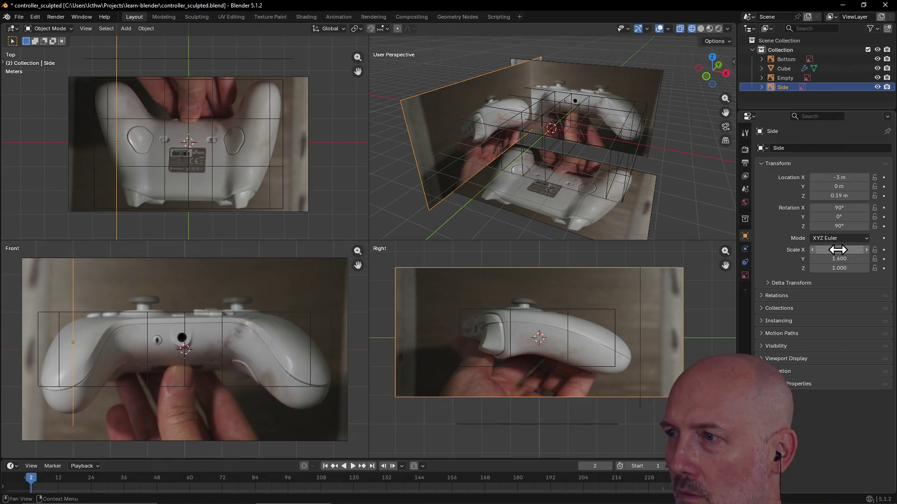
pyautogui.click(845, 259)
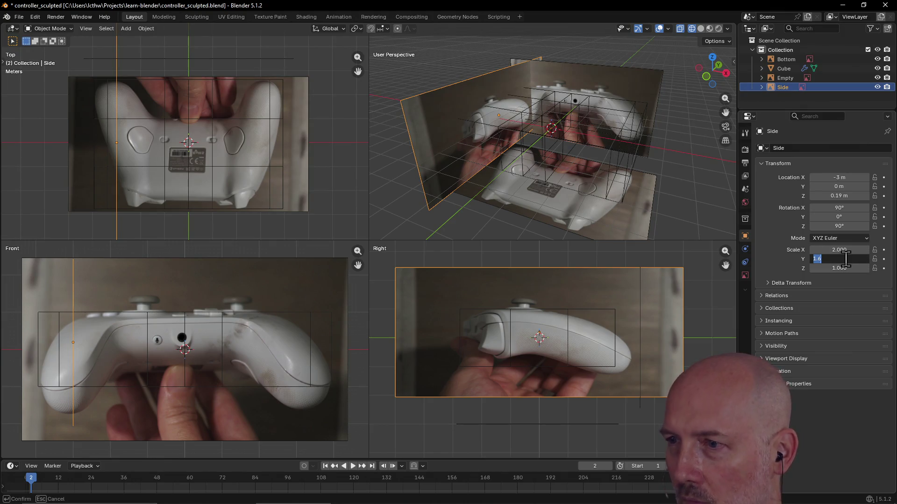
pyautogui.write('2')
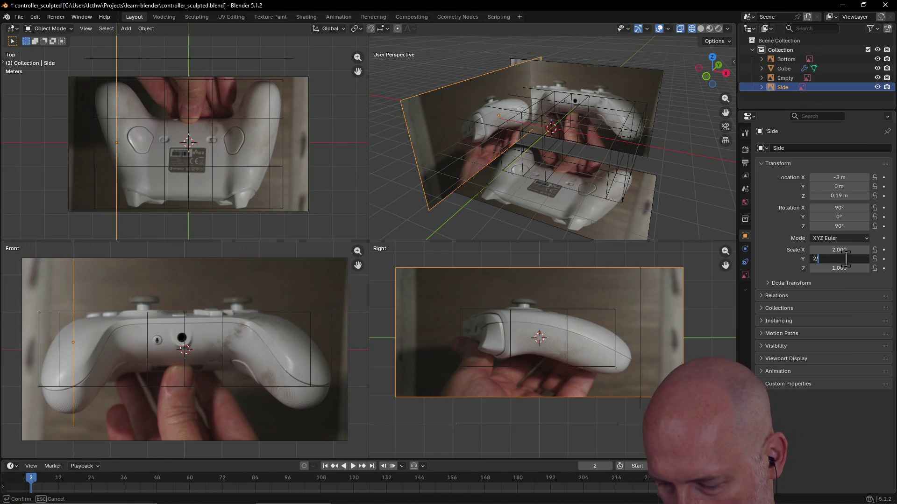
pyautogui.press('Return')
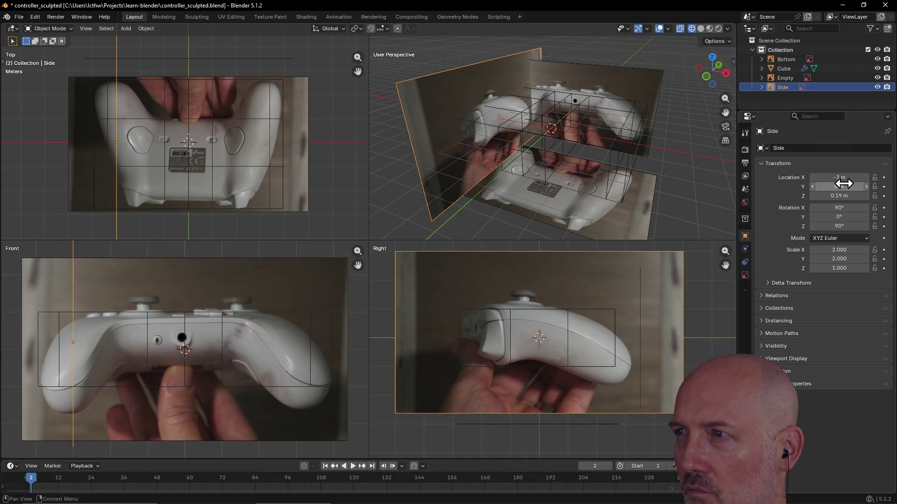
pyautogui.moveTo(840, 188)
pyautogui.mouseDown()
pyautogui.moveTo(796, 189)
pyautogui.moveTo(840, 193)
pyautogui.mouseUp()
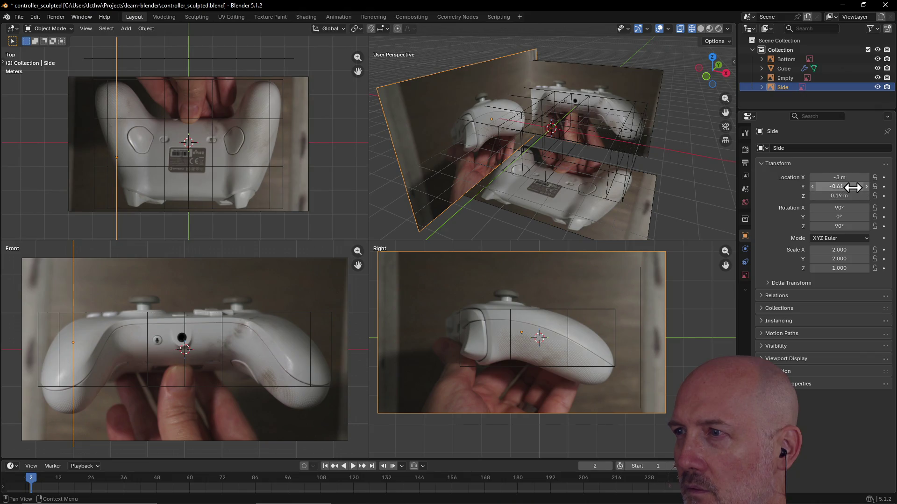
pyautogui.moveTo(854, 192); pyautogui.dragTo(827, 193)
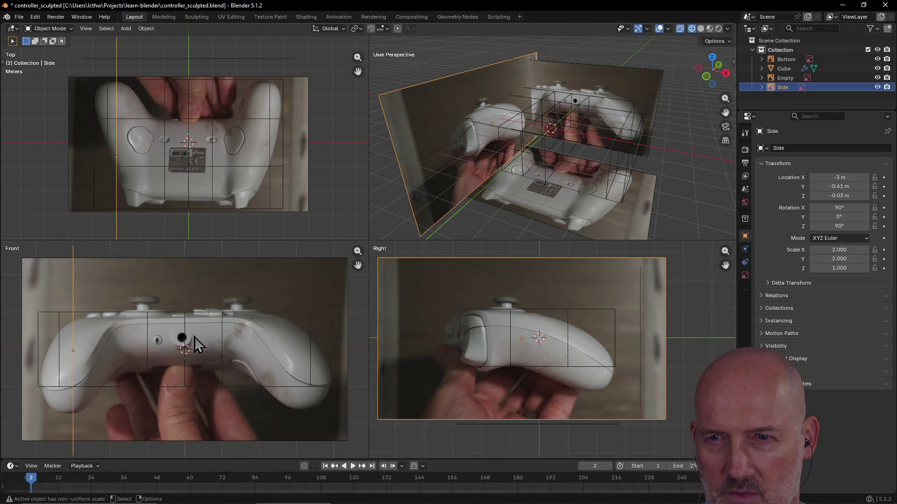
# Step: Select the front reference image, leaving its Z rotation at 180°
pyautogui.click(308, 280)
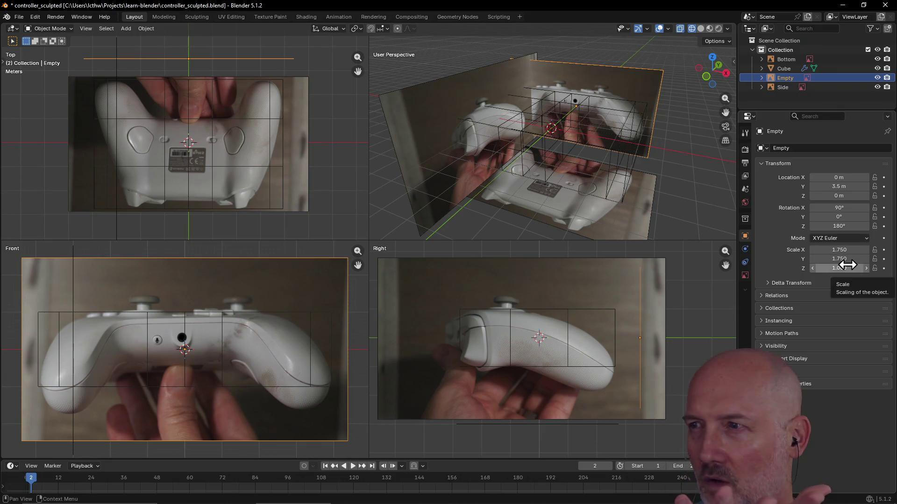
pyautogui.click(843, 226)
pyautogui.press('Return')
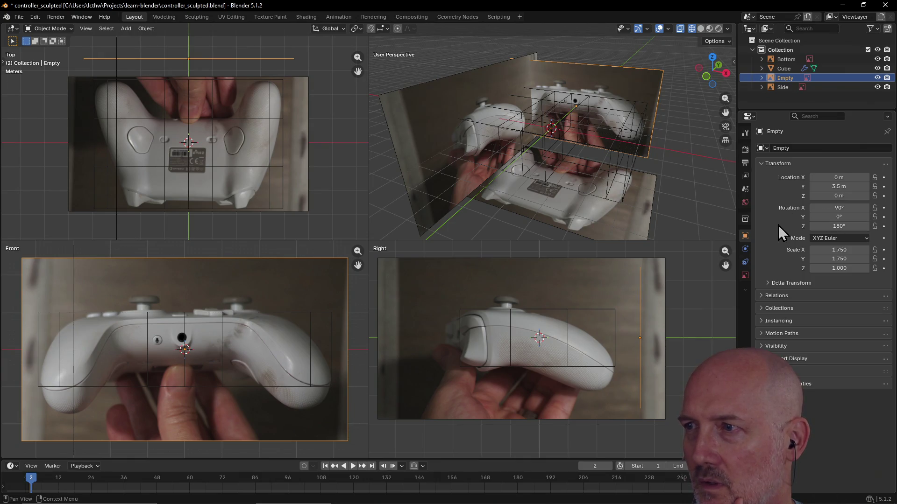
pyautogui.moveTo(827, 227); pyautogui.dragTo(841, 227)
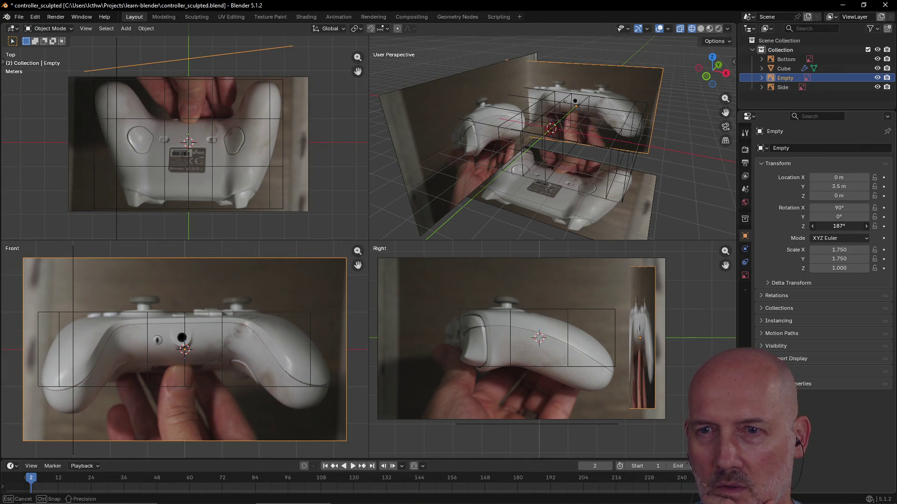
pyautogui.press('Escape')
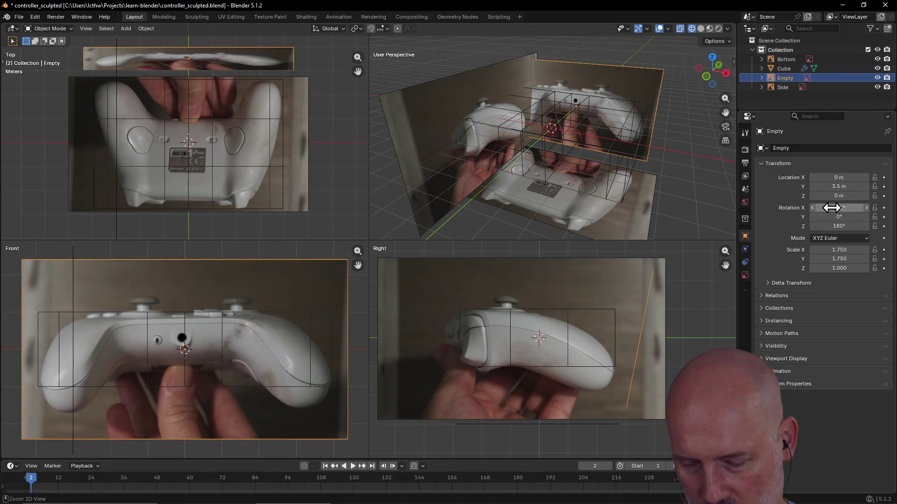
# Step: Tilt the front image to -1° on Y, then deselect it and save controller_sculpted.blend
pyautogui.moveTo(832, 208); pyautogui.dragTo(840, 216)
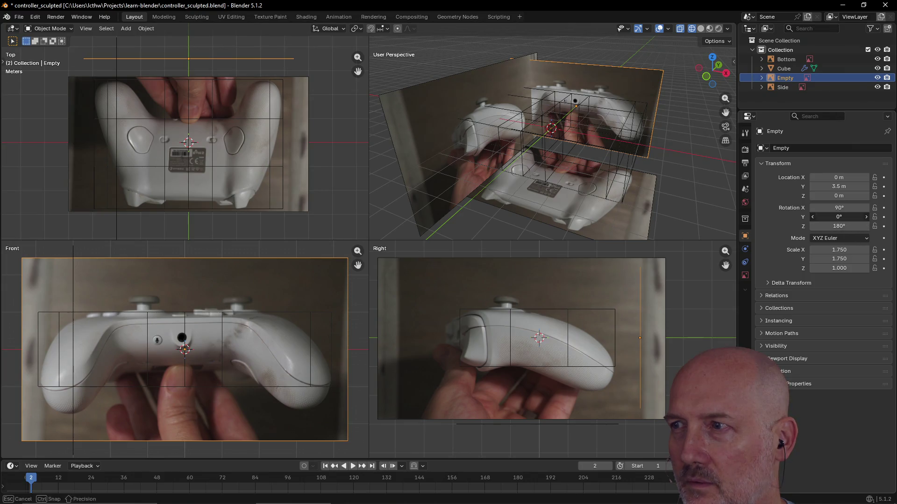
pyautogui.click(841, 217)
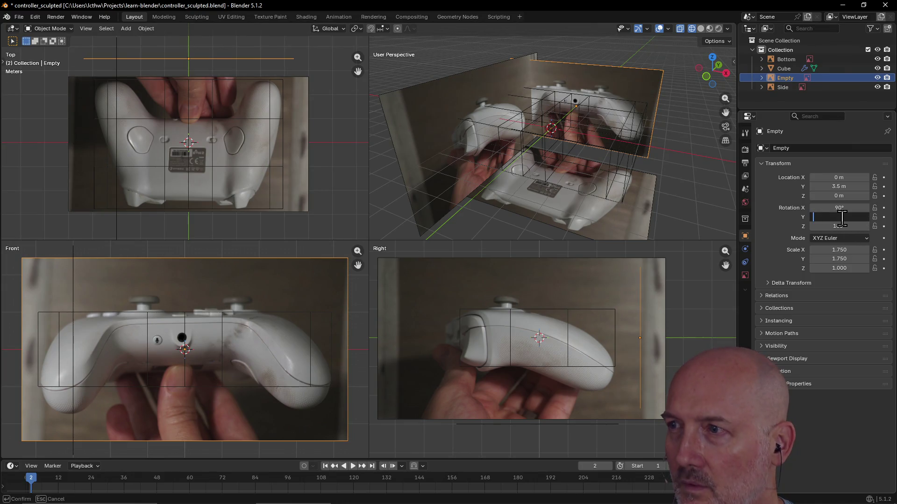
pyautogui.press('Return')
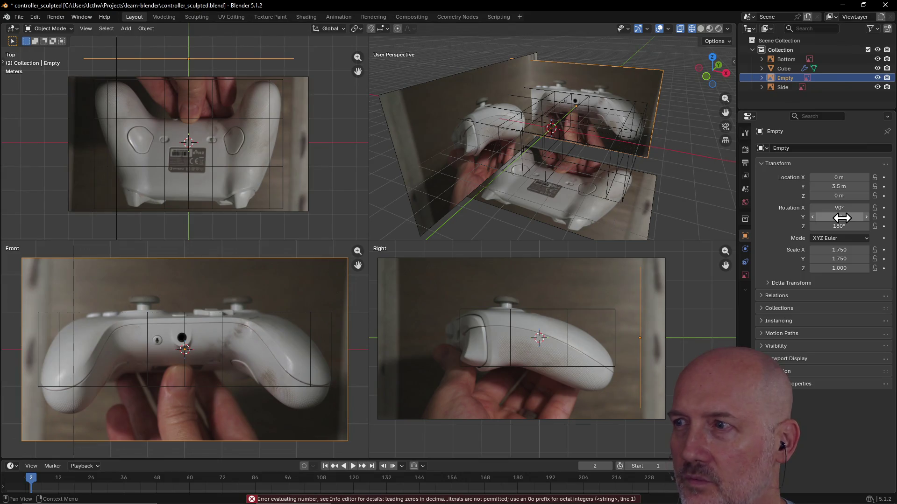
pyautogui.click(842, 218)
pyautogui.write('-3')
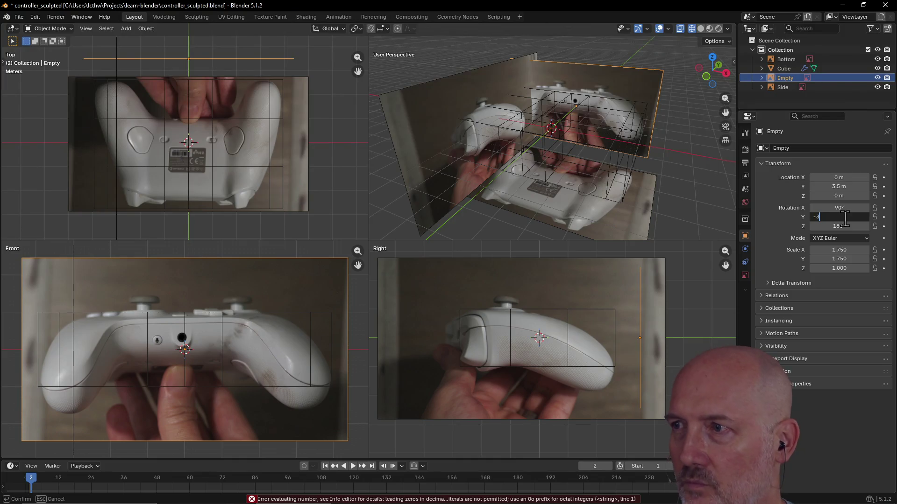
pyautogui.press('Return')
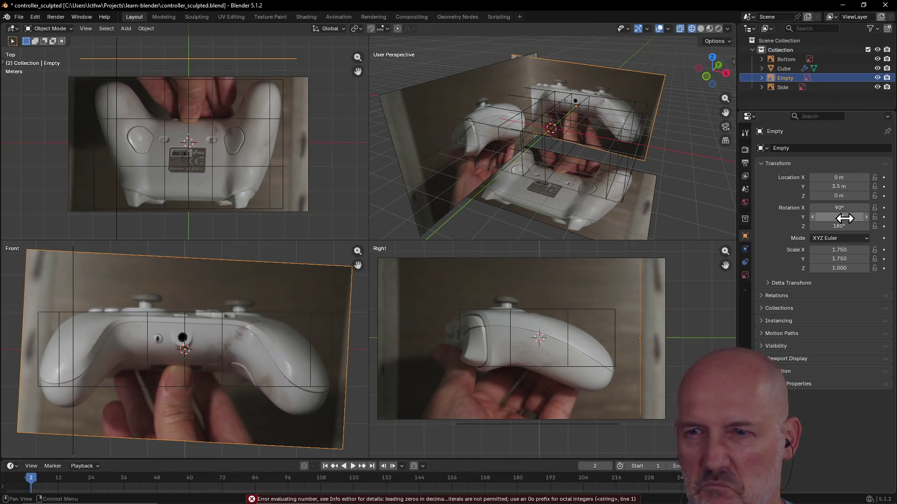
pyautogui.click(844, 218)
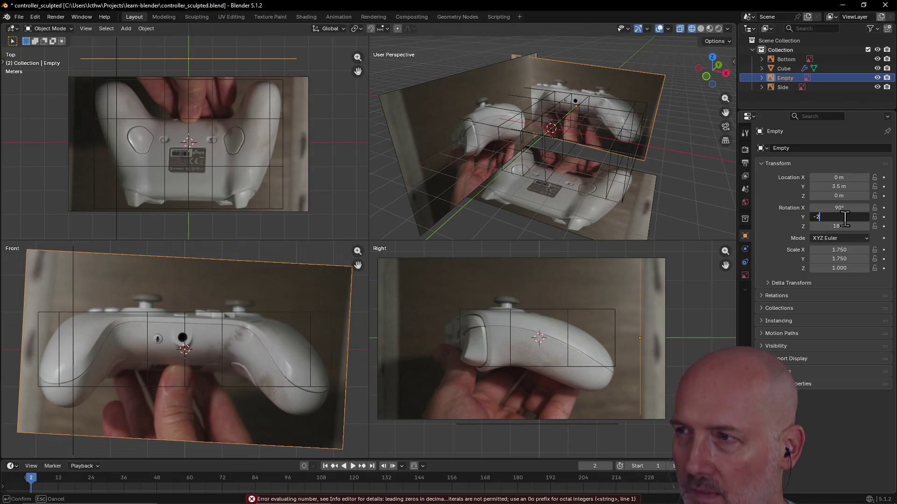
pyautogui.press('Return')
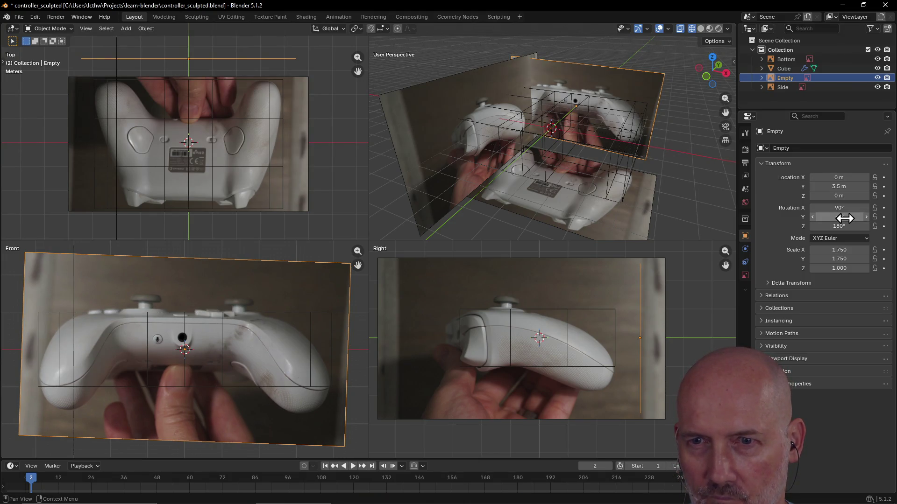
pyautogui.click(845, 218)
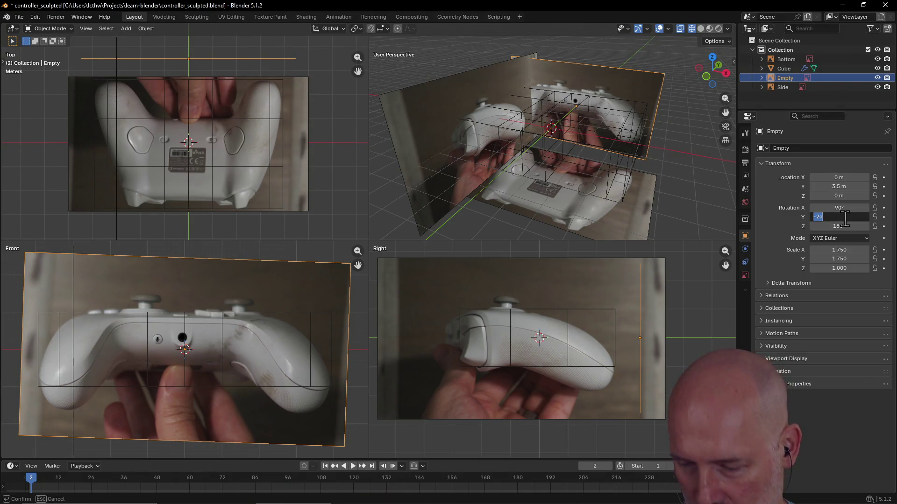
pyautogui.press('Return')
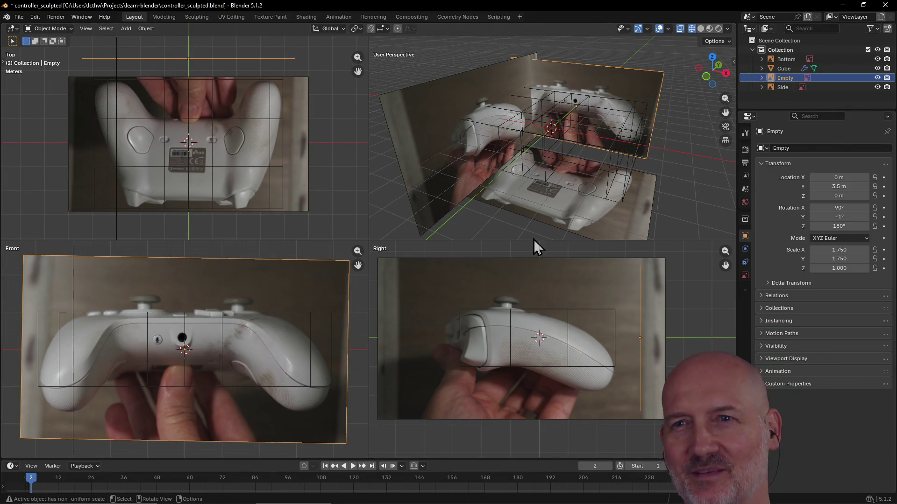
pyautogui.click(392, 222)
pyautogui.hotkey('ctrl', 's')
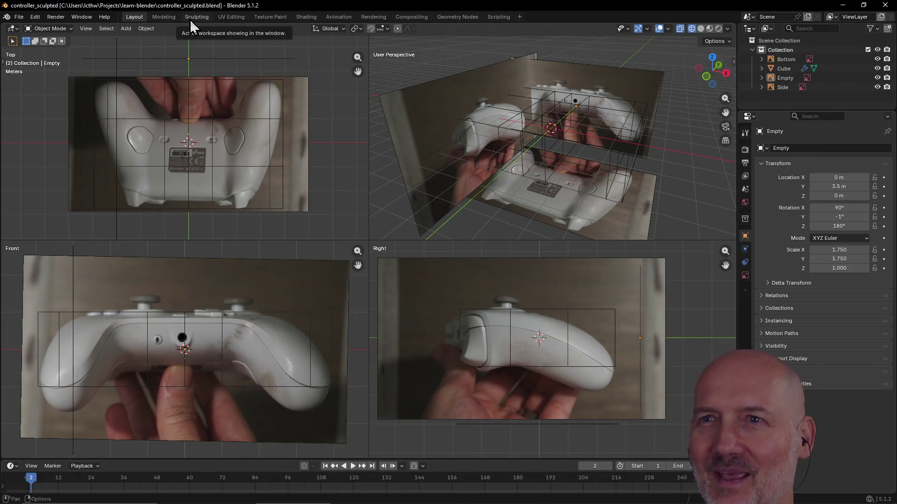
# Step: Switch between the Modeling and Layout workspaces, orbiting the view and selecting the Side image
pyautogui.click(168, 17)
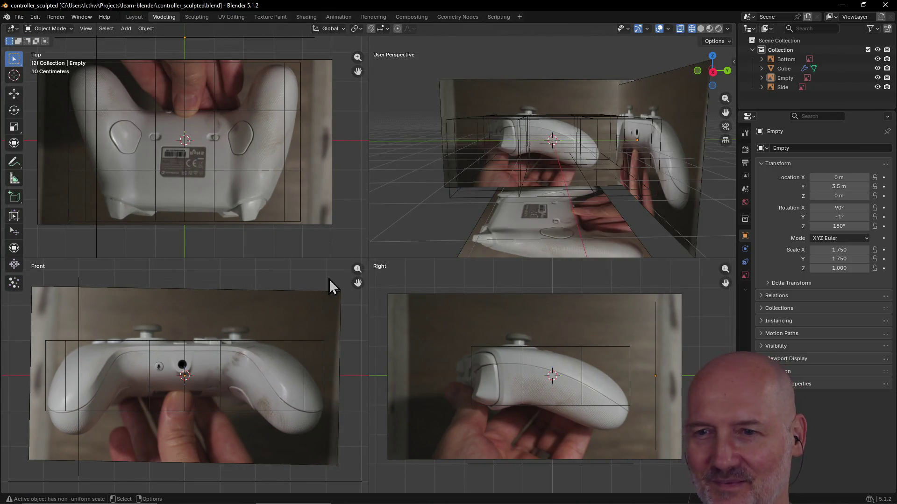
pyautogui.scroll(-4, 324, 248)
pyautogui.scroll(5, 324, 250)
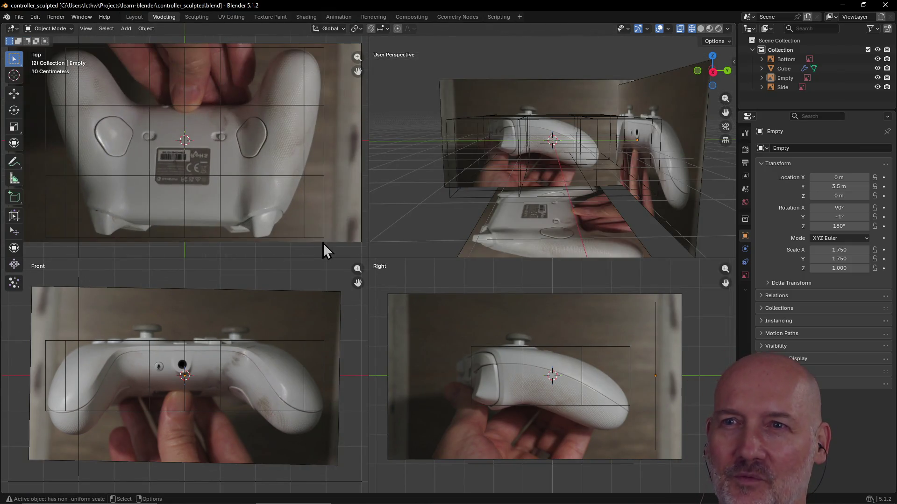
pyautogui.scroll(-1, 276, 159)
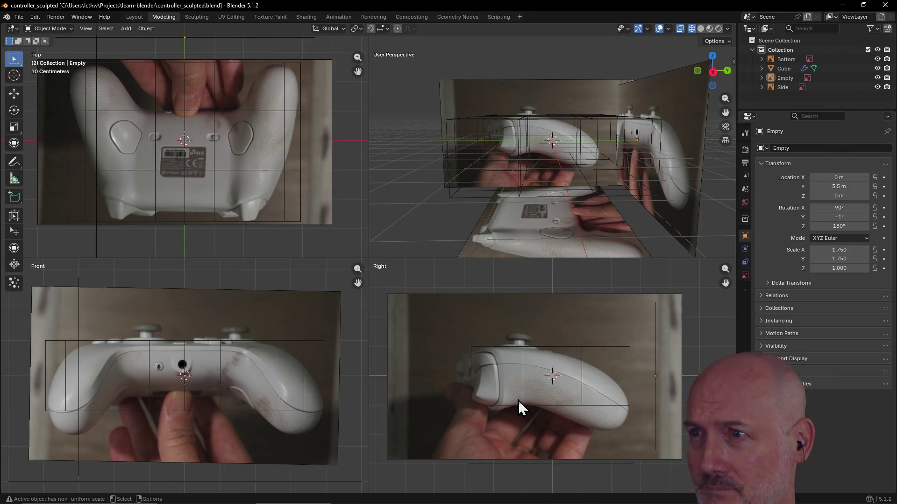
pyautogui.moveTo(536, 202)
pyautogui.mouseDown(button='middle')
pyautogui.moveTo(562, 226)
pyautogui.moveTo(570, 217)
pyautogui.moveTo(582, 224)
pyautogui.moveTo(527, 170)
pyautogui.moveTo(547, 198)
pyautogui.moveTo(540, 220)
pyautogui.moveTo(582, 184)
pyautogui.moveTo(593, 200)
pyautogui.moveTo(568, 181)
pyautogui.moveTo(559, 195)
pyautogui.moveTo(572, 189)
pyautogui.moveTo(600, 204)
pyautogui.moveTo(586, 232)
pyautogui.moveTo(562, 186)
pyautogui.mouseUp(button='middle')
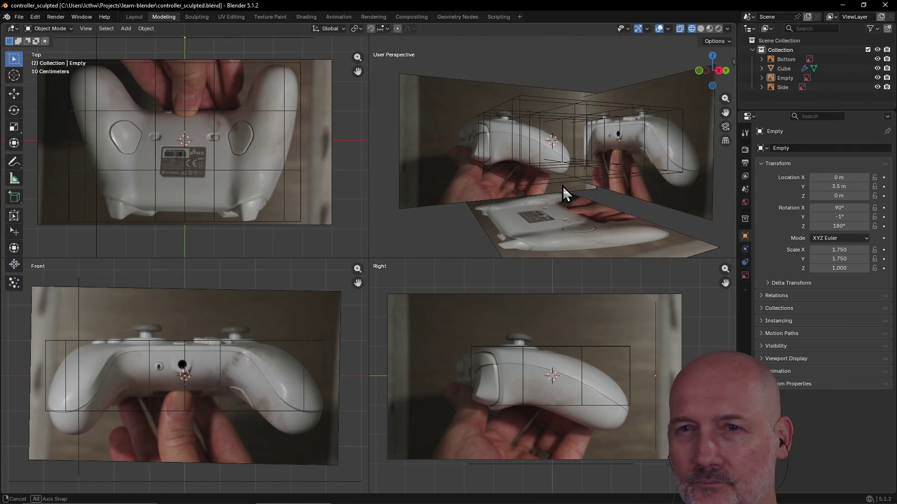
pyautogui.click(608, 380)
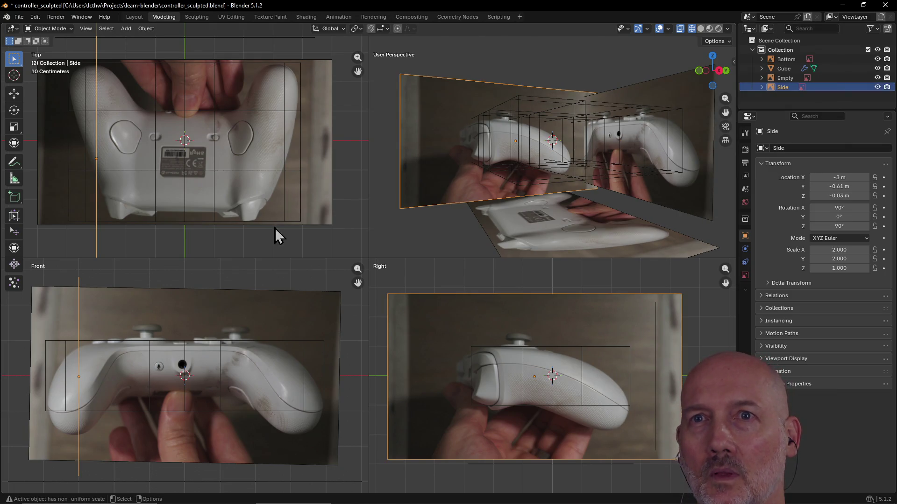
pyautogui.click(131, 17)
pyautogui.click(164, 17)
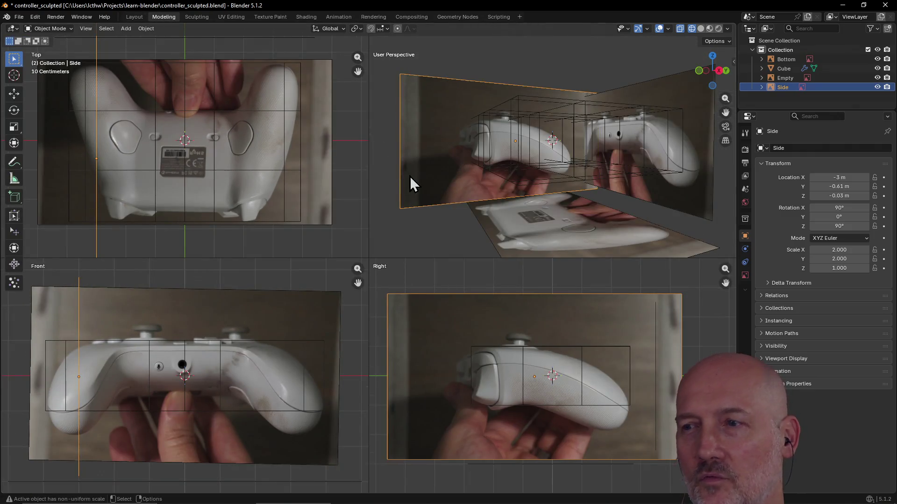
pyautogui.click(127, 17)
pyautogui.moveTo(416, 233); pyautogui.dragTo(478, 173, button='middle')
pyautogui.scroll(-2, 478, 172)
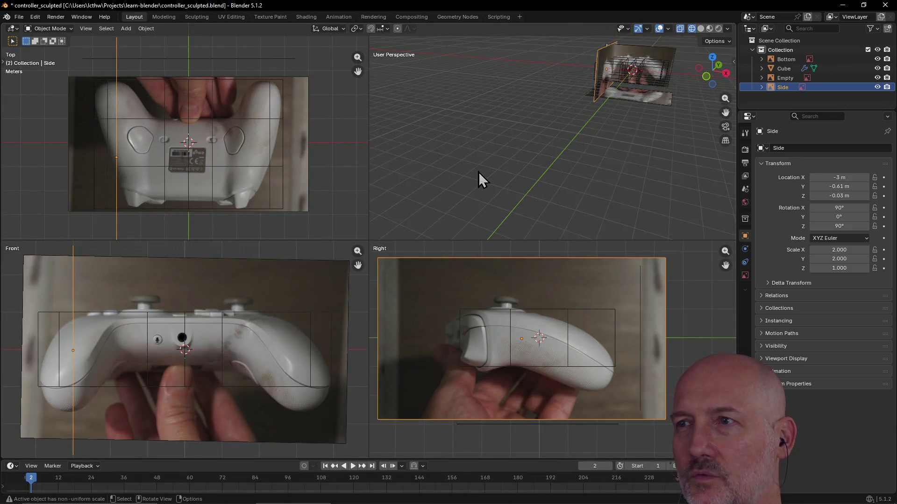
# Step: Frame the Side image and the cube with View Selected, then set viewports to Solid shading
pyautogui.press('`')
pyautogui.click(610, 187)
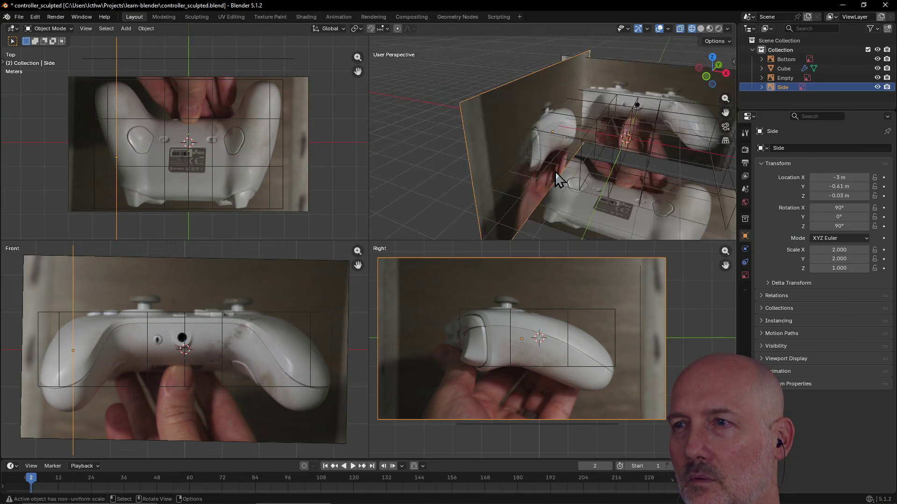
pyautogui.click(620, 171)
pyautogui.press('`')
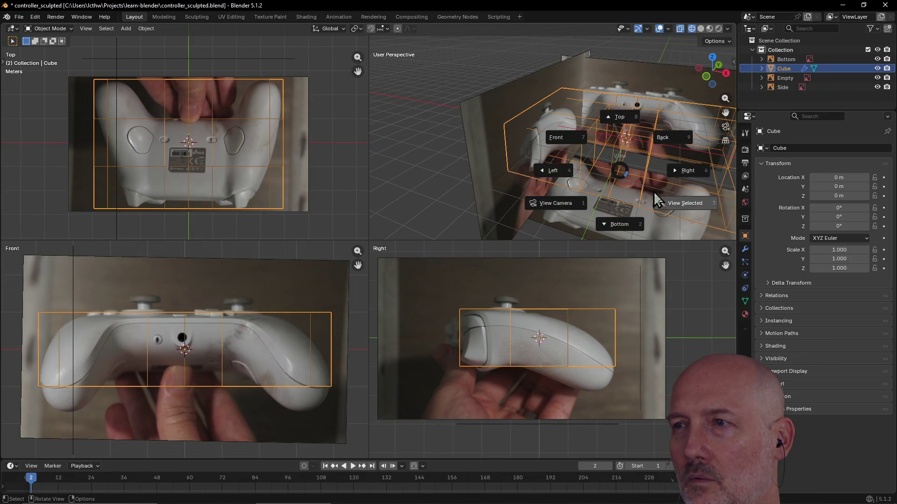
pyautogui.click(686, 205)
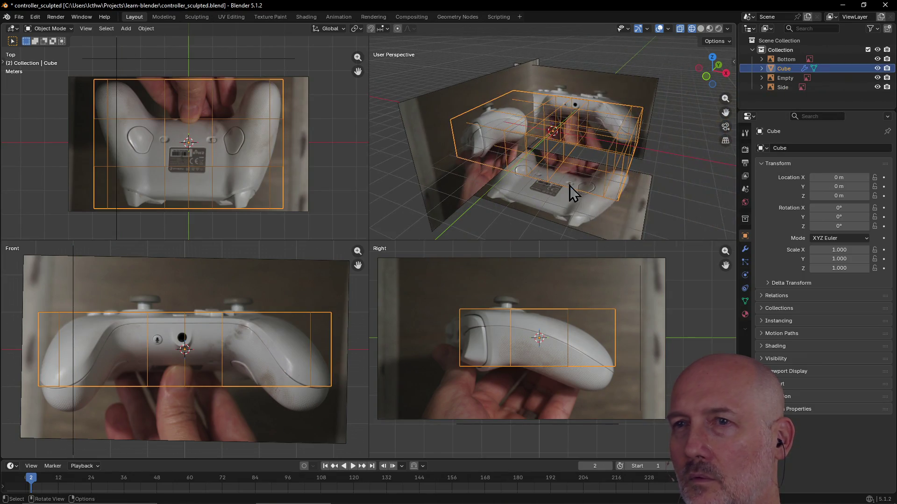
pyautogui.click(512, 231)
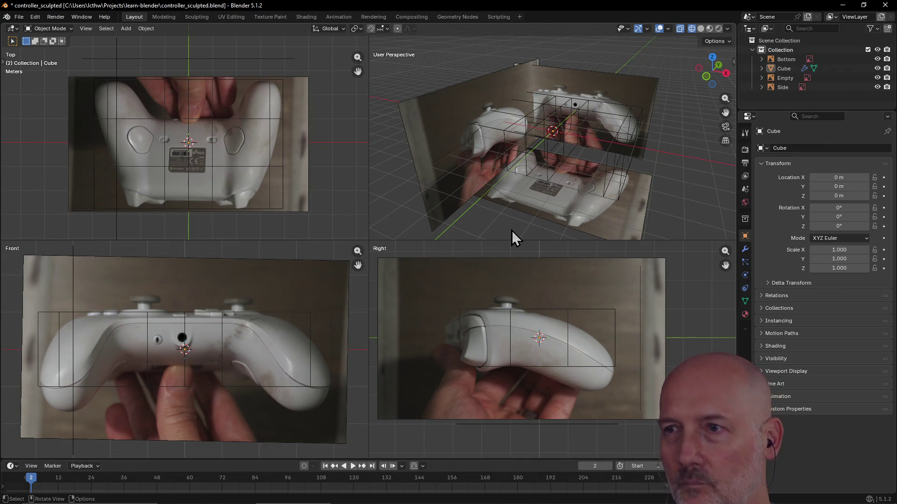
pyautogui.press('z')
pyautogui.click(579, 229)
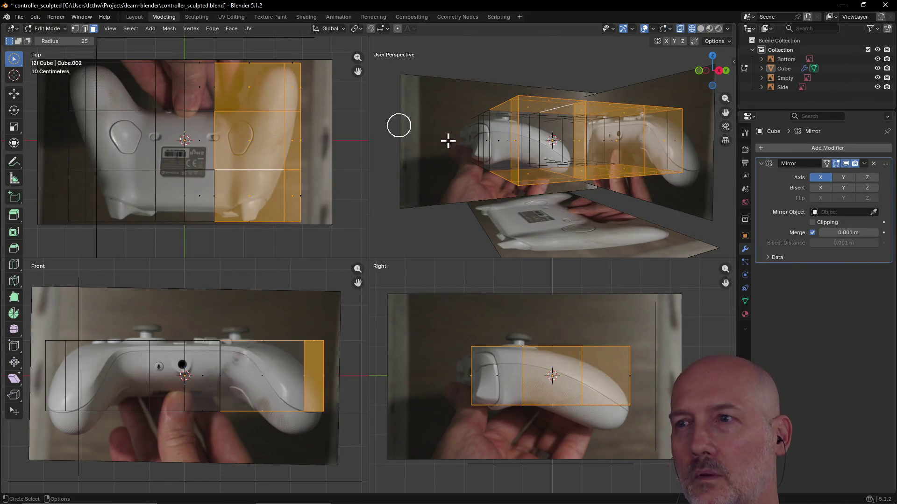
# Step: Try selecting individual blockout faces in the Front and Right views
pyautogui.moveTo(524, 190)
pyautogui.mouseDown(button='middle')
pyautogui.moveTo(481, 223)
pyautogui.moveTo(467, 216)
pyautogui.moveTo(535, 209)
pyautogui.moveTo(473, 225)
pyautogui.moveTo(498, 205)
pyautogui.mouseUp(button='middle')
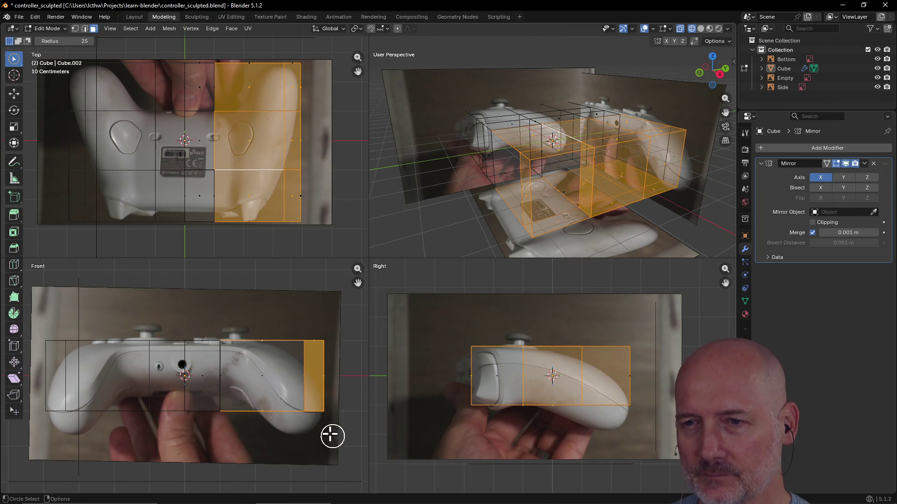
pyautogui.click(285, 391)
pyautogui.click(304, 384)
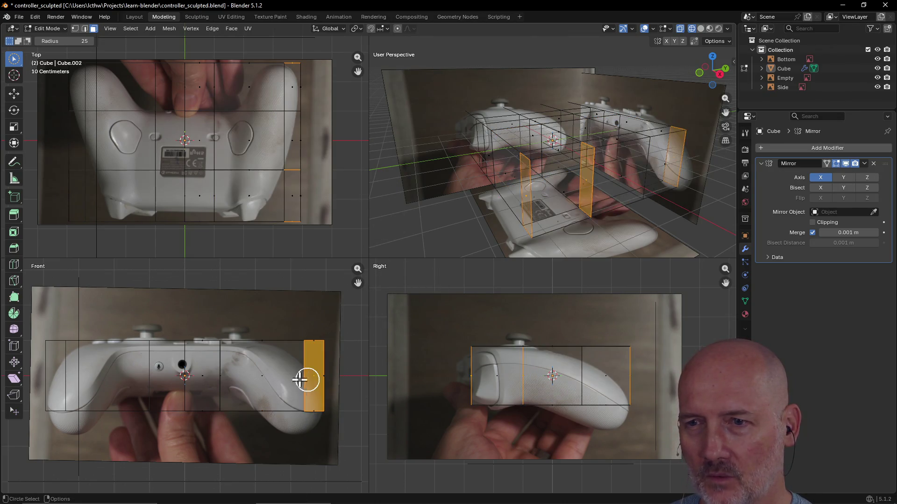
pyautogui.click(270, 380)
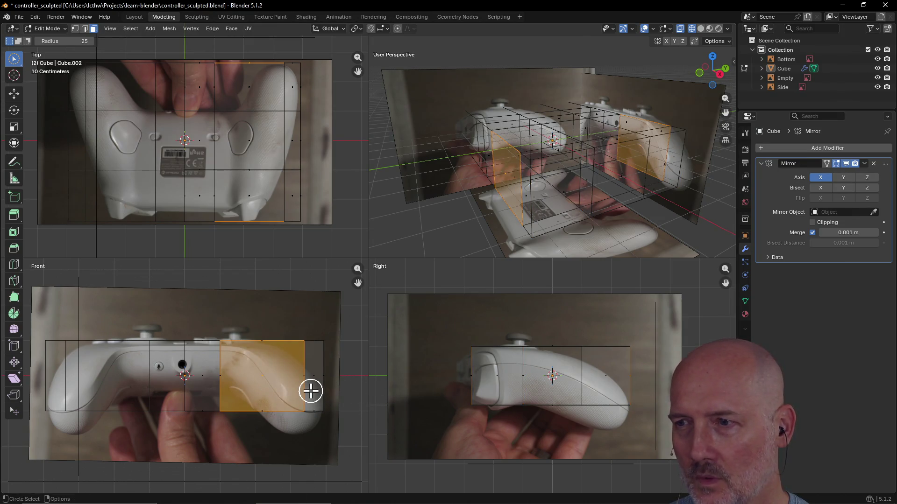
pyautogui.click(311, 391)
pyautogui.click(550, 383)
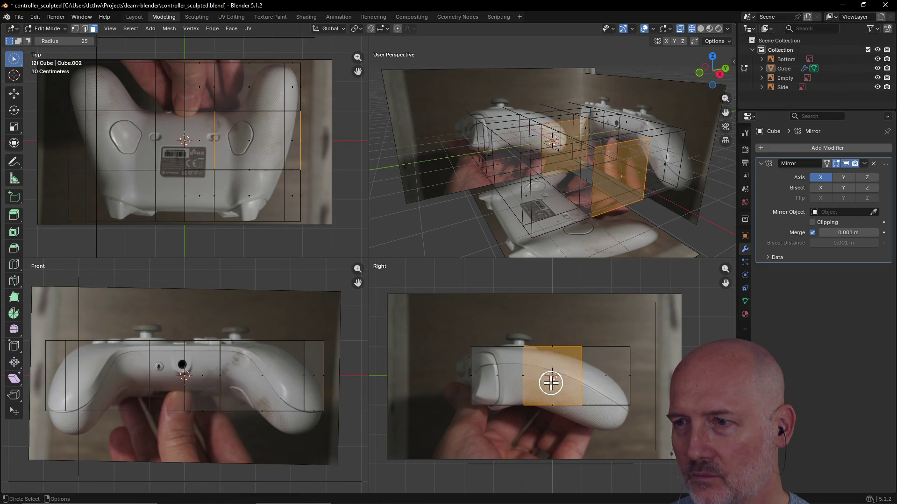
pyautogui.click(600, 377)
pyautogui.click(553, 382)
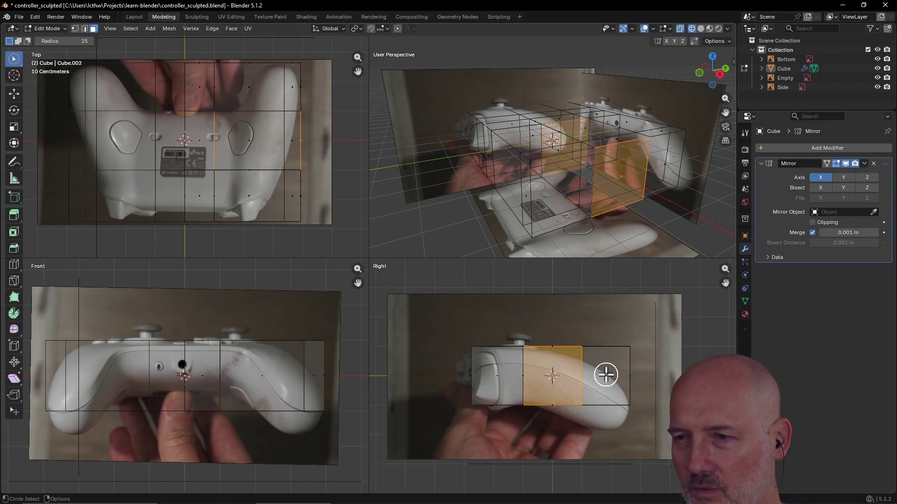
pyautogui.click(606, 374)
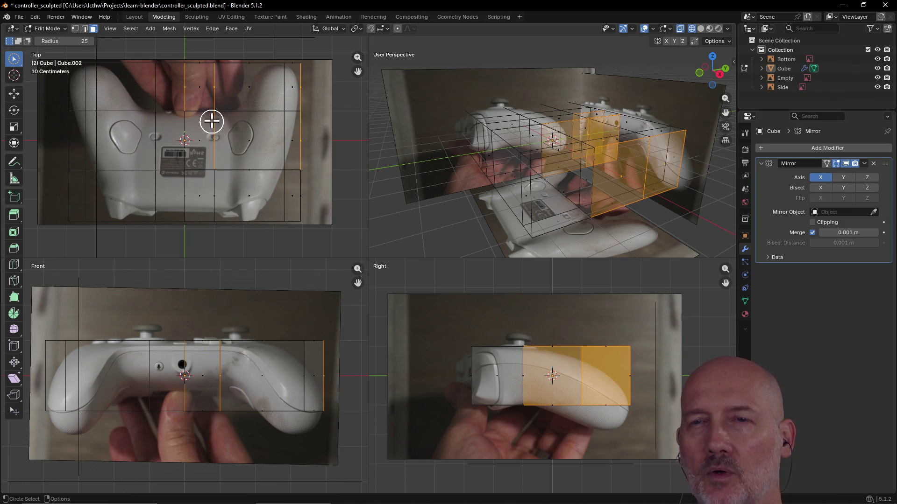
# Step: Clear the selection and pick the three-face column right of centre in the Top view
pyautogui.click(236, 97)
pyautogui.click(251, 199)
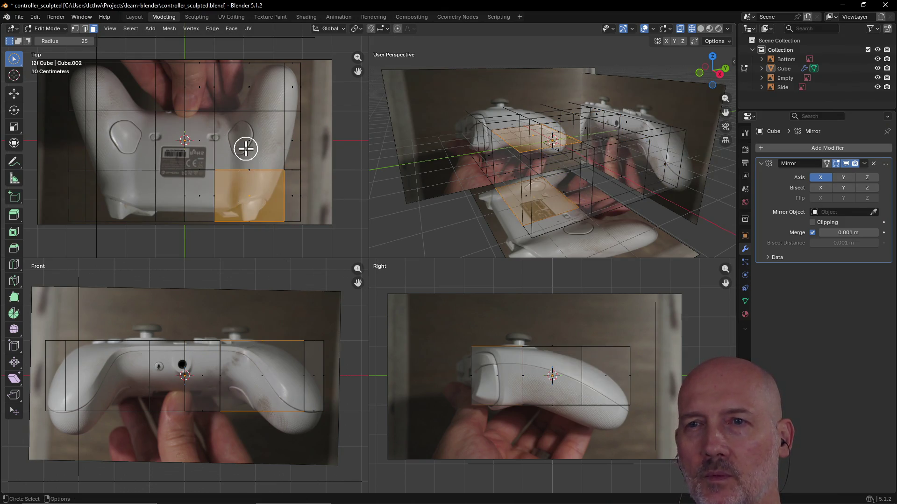
pyautogui.keyDown('shift'); pyautogui.click(246, 140); pyautogui.keyUp('shift')
pyautogui.keyDown('shift'); pyautogui.click(243, 89); pyautogui.keyUp('shift')
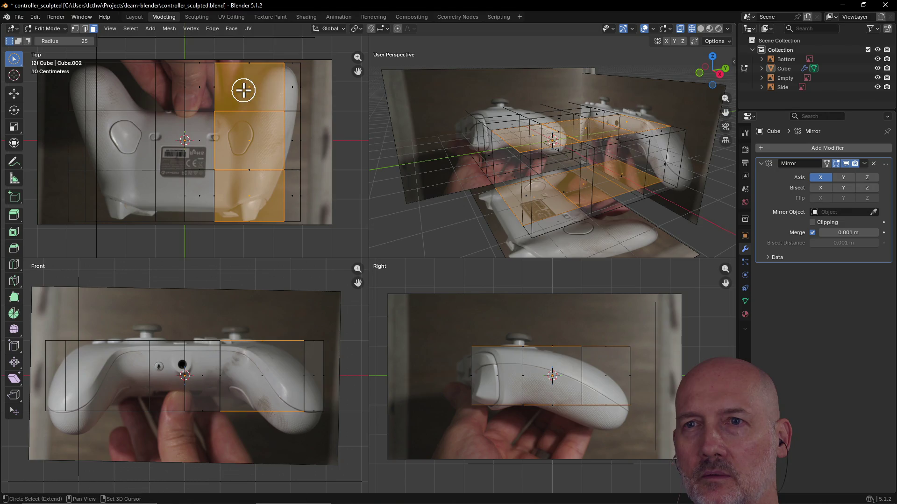
pyautogui.click(248, 203)
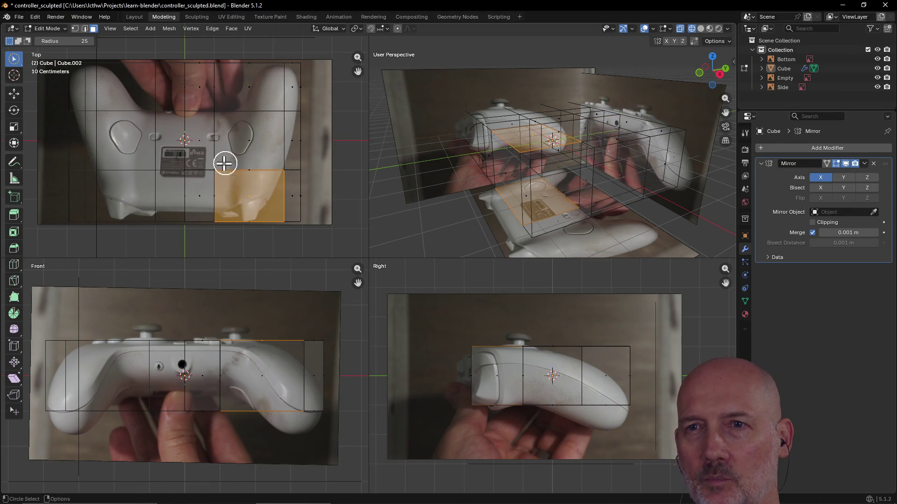
pyautogui.click(239, 207)
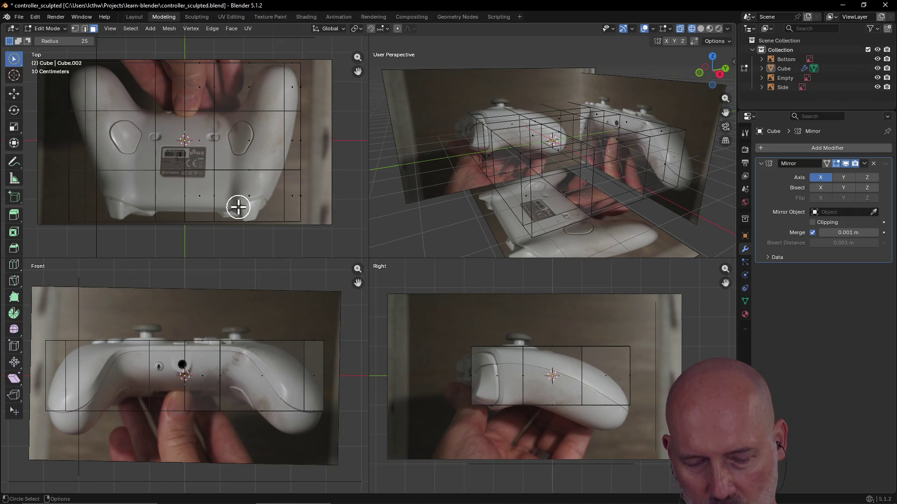
pyautogui.keyDown('alt'); pyautogui.click(243, 198); pyautogui.keyUp('alt')
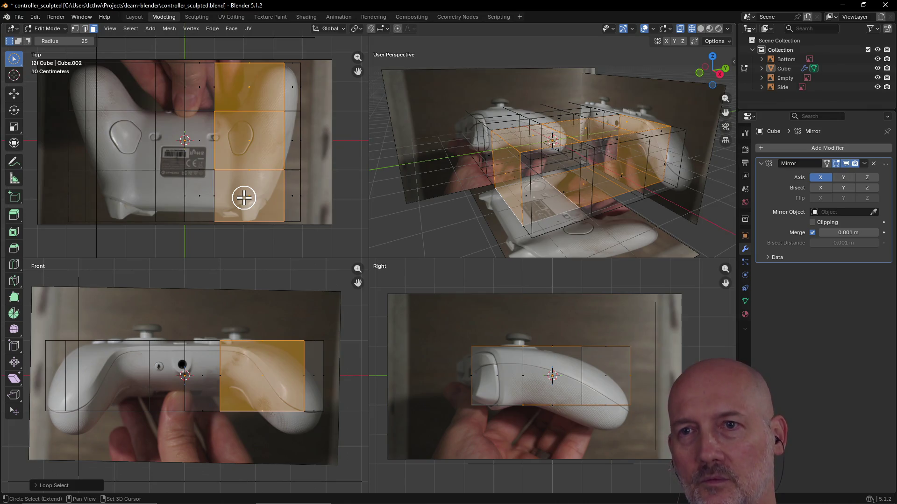
# Step: Add one edge loop through the column, slid left to offset 0.4459, then deselect
pyautogui.hotkey('ctrl', 'r')
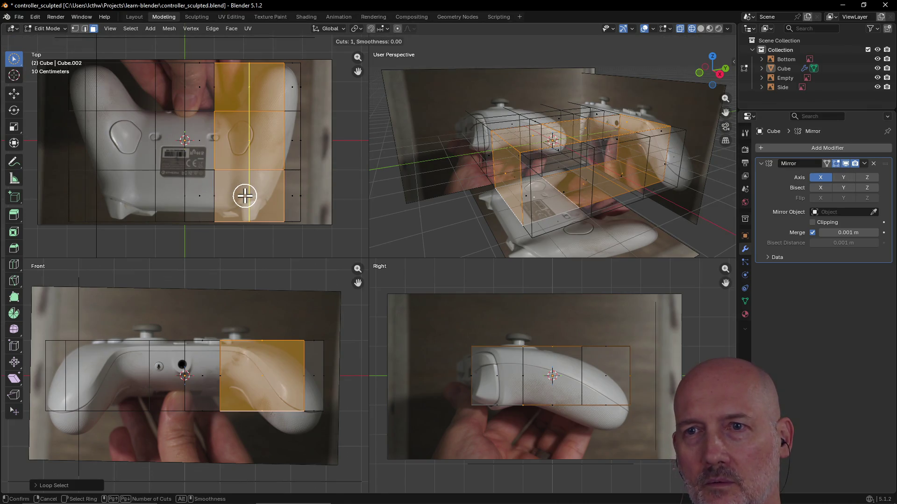
pyautogui.click(244, 198)
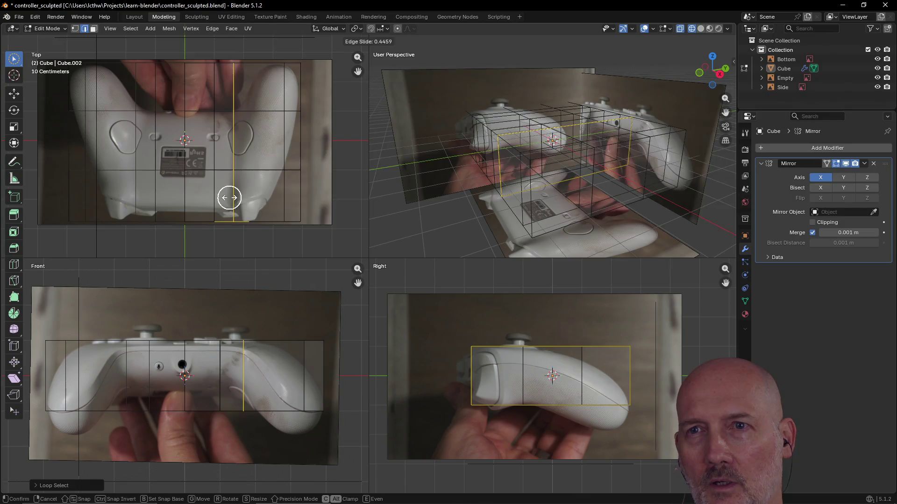
pyautogui.click(231, 197)
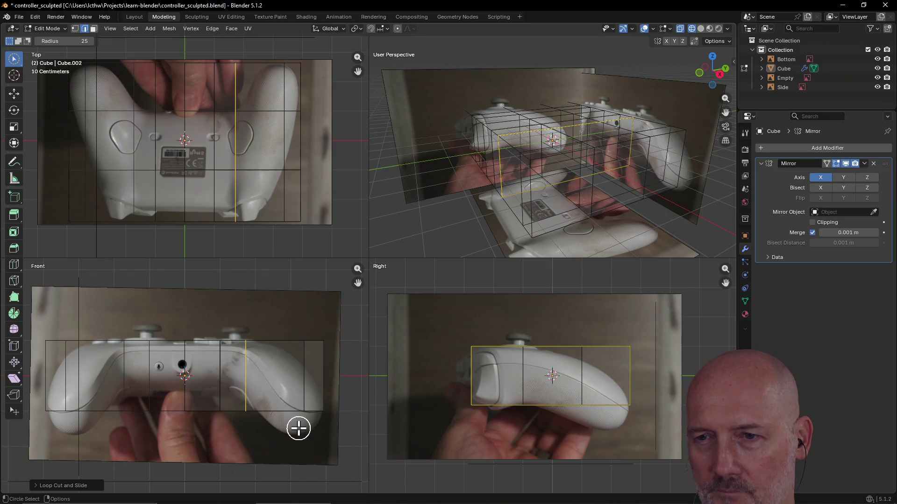
pyautogui.click(277, 384)
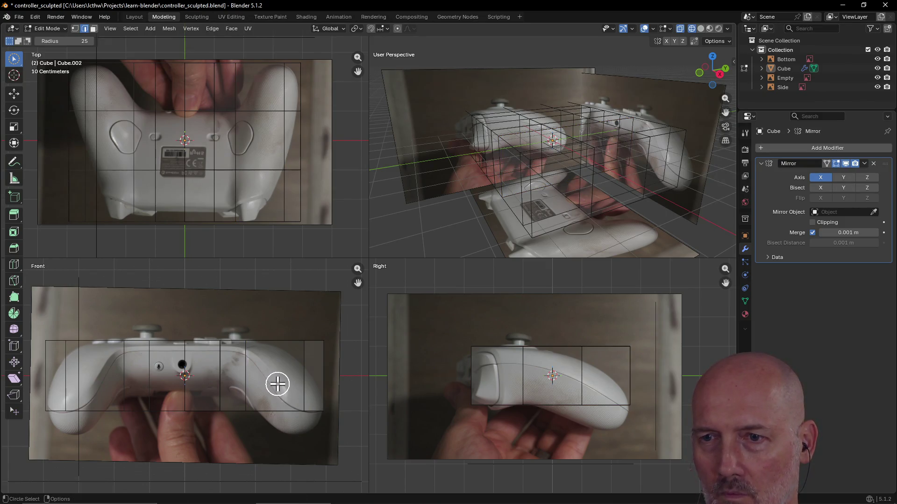
pyautogui.press('c')
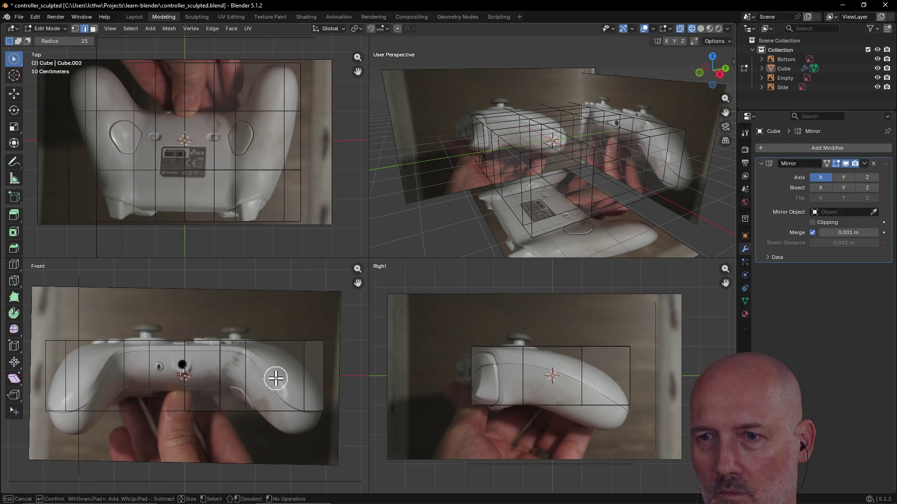
pyautogui.press('Escape')
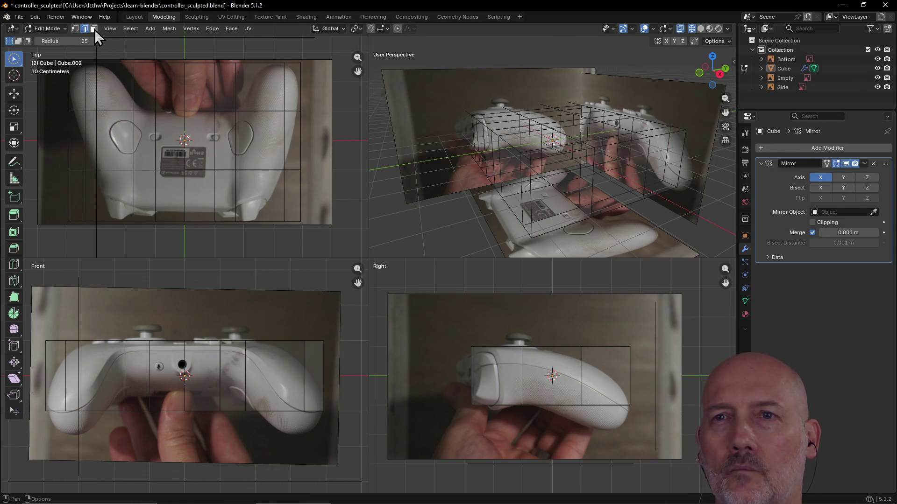
# Step: In face select mode, select a single face column on the right of the Front view
pyautogui.click(93, 28)
pyautogui.moveTo(271, 362); pyautogui.dragTo(311, 384)
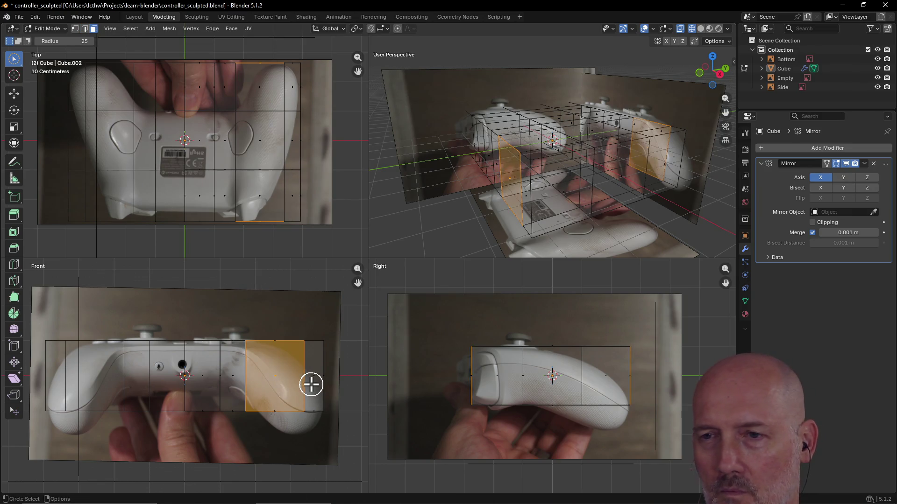
pyautogui.click(311, 385)
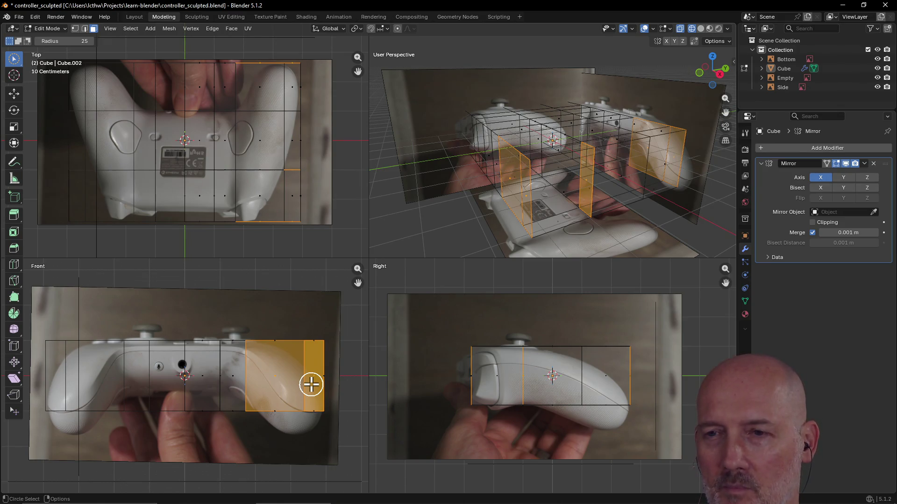
pyautogui.hotkey('ctrl', 'z')
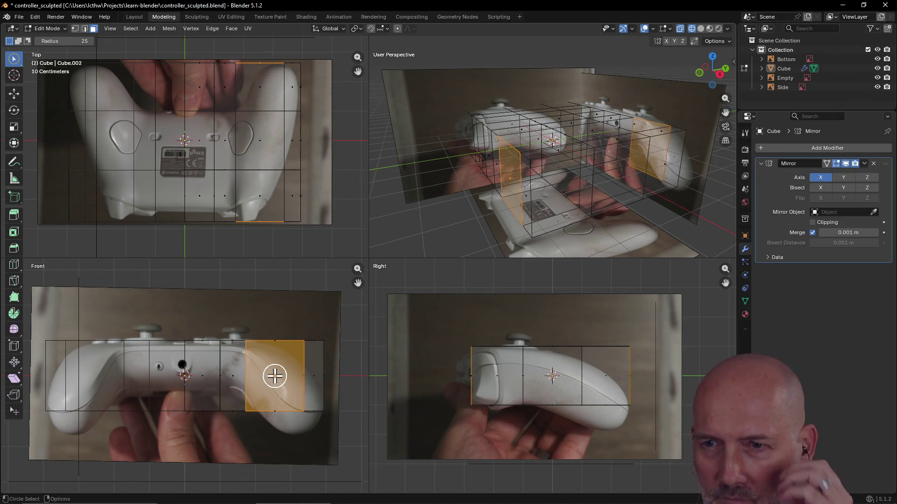
pyautogui.keyDown('alt'); pyautogui.click(274, 375); pyautogui.keyUp('alt')
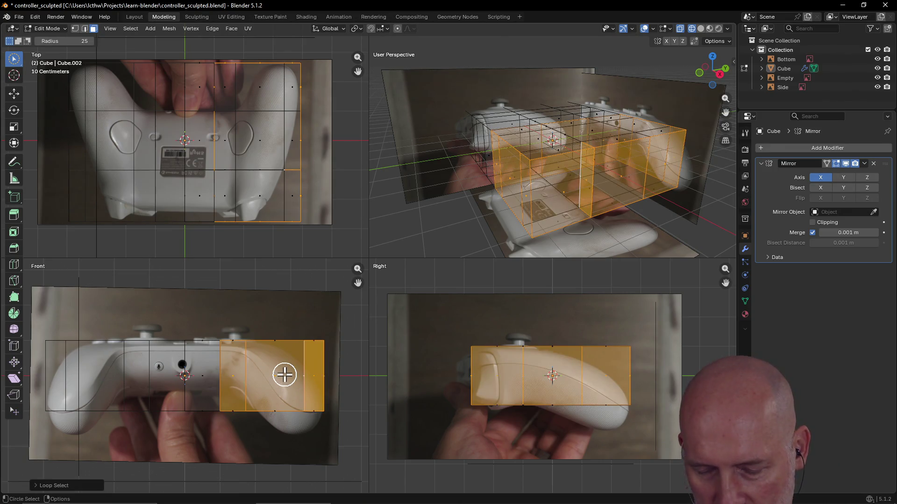
pyautogui.click(284, 374)
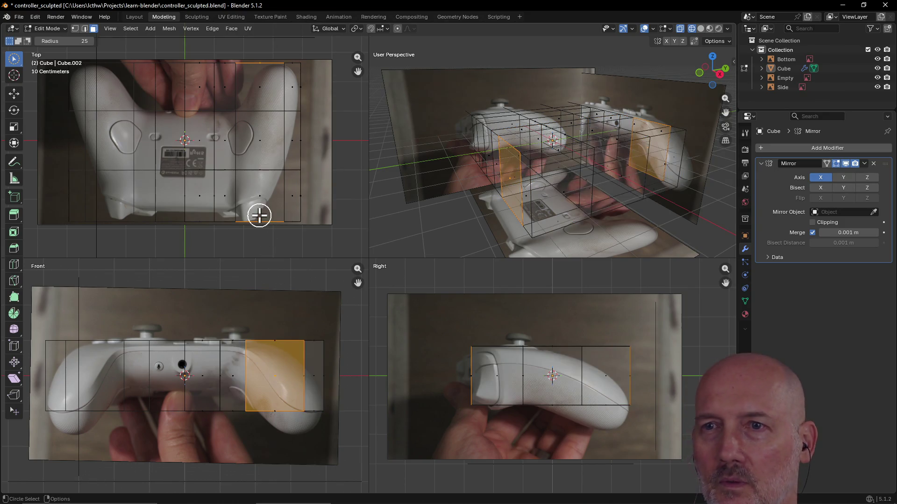
# Step: Add the right-column rows and right-end faces, then begin extruding them along their normals
pyautogui.click(254, 136)
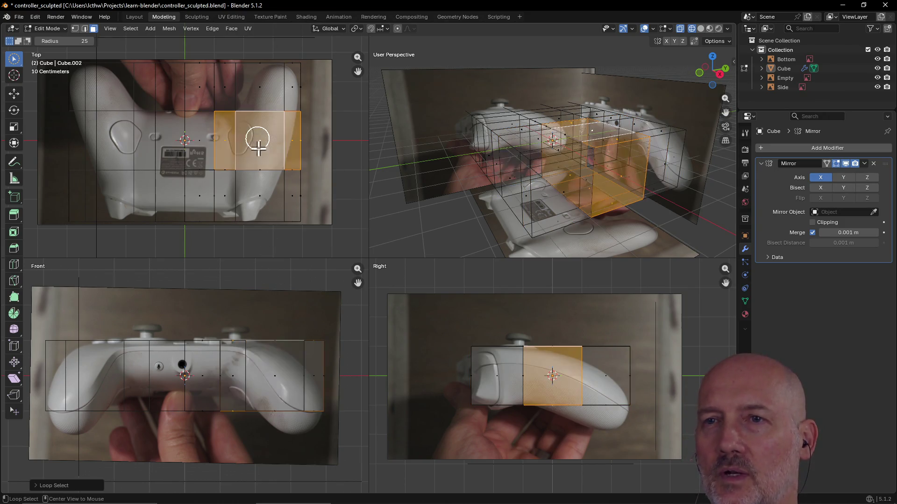
pyautogui.click(267, 197)
pyautogui.click(260, 144)
pyautogui.click(263, 182)
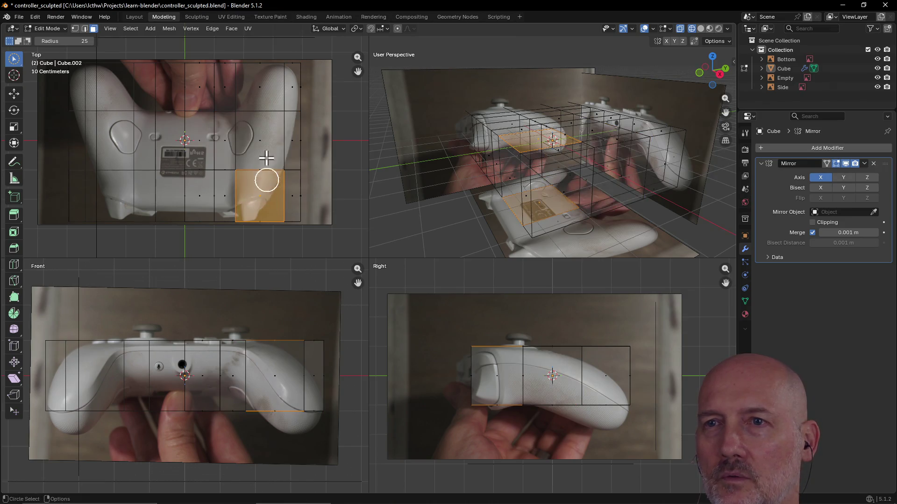
pyautogui.keyDown('alt'); pyautogui.click(291, 81); pyautogui.keyUp('alt')
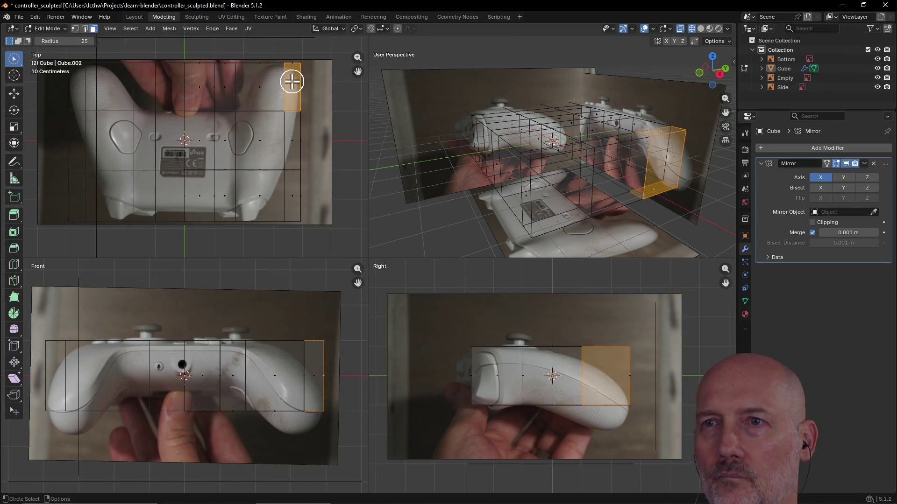
pyautogui.keyDown('alt'); pyautogui.click(293, 83); pyautogui.keyUp('alt')
pyautogui.keyDown('alt'); pyautogui.click(294, 140); pyautogui.keyUp('alt')
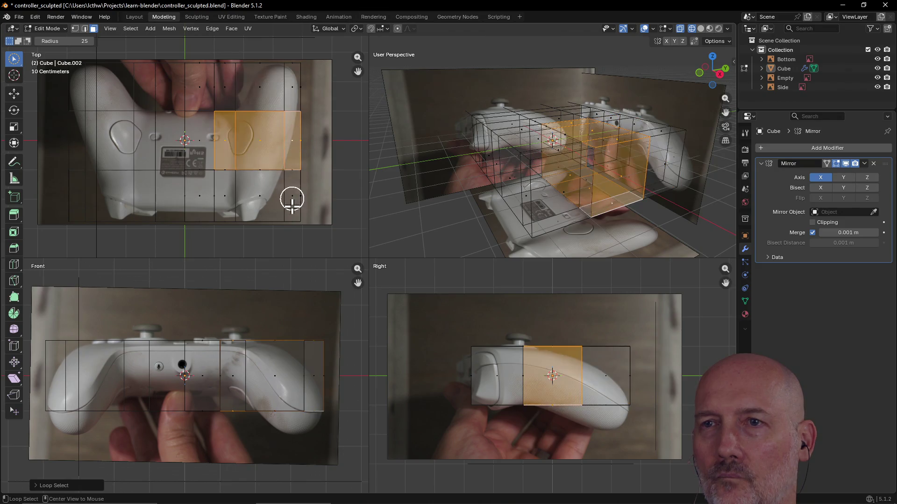
pyautogui.keyDown('alt'); pyautogui.click(291, 208); pyautogui.keyUp('alt')
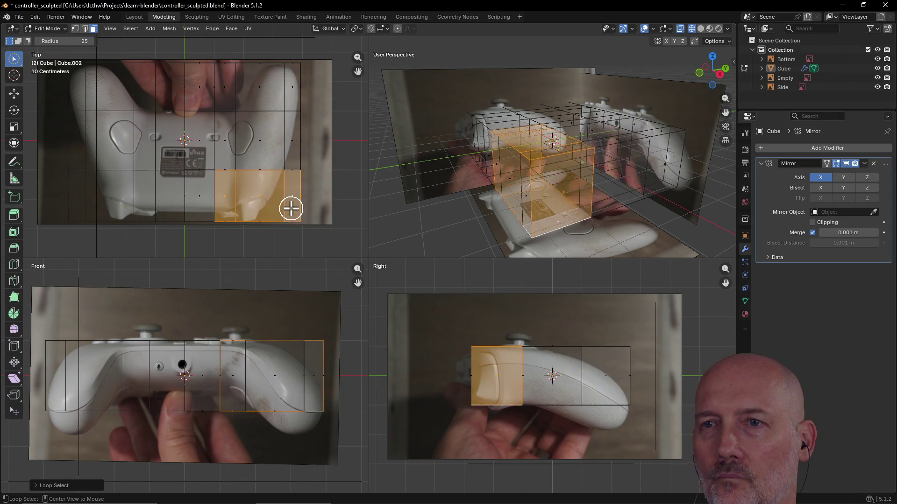
pyautogui.keyDown('alt'); pyautogui.keyDown('shift'); pyautogui.click(288, 154); pyautogui.keyUp('shift'); pyautogui.keyUp('alt')
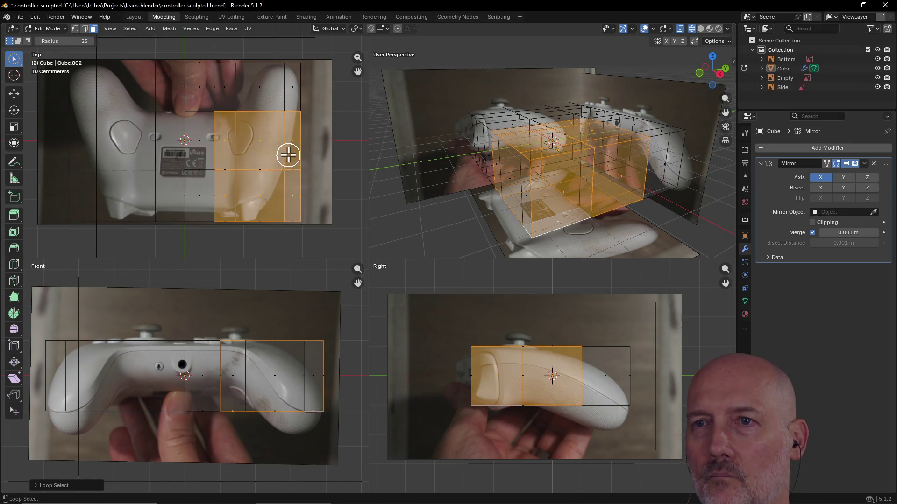
pyautogui.keyDown('alt'); pyautogui.keyDown('shift'); pyautogui.click(288, 93); pyautogui.keyUp('shift'); pyautogui.keyUp('alt')
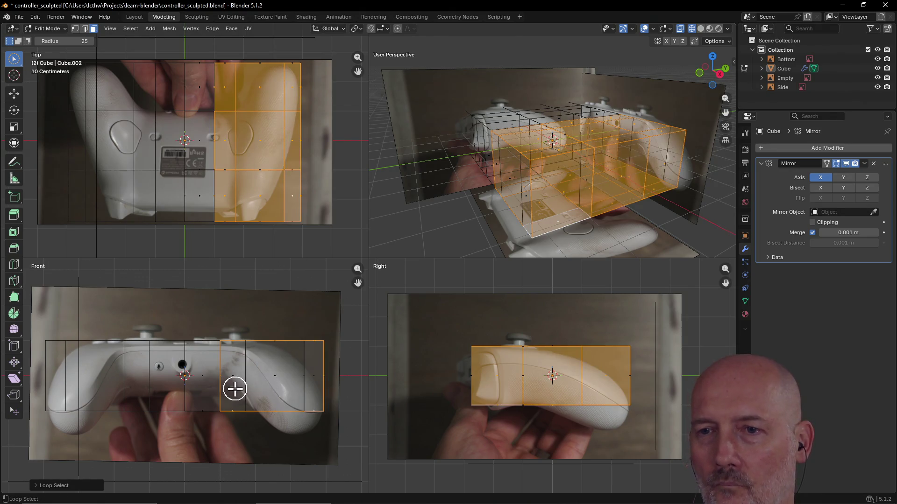
pyautogui.keyDown('alt'); pyautogui.keyDown('shift'); pyautogui.click(272, 387); pyautogui.keyUp('shift'); pyautogui.keyUp('alt')
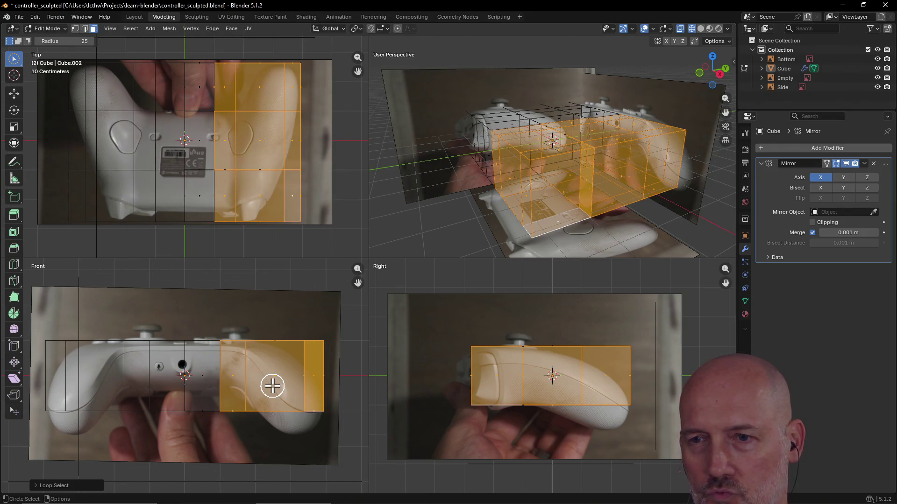
pyautogui.press('e')
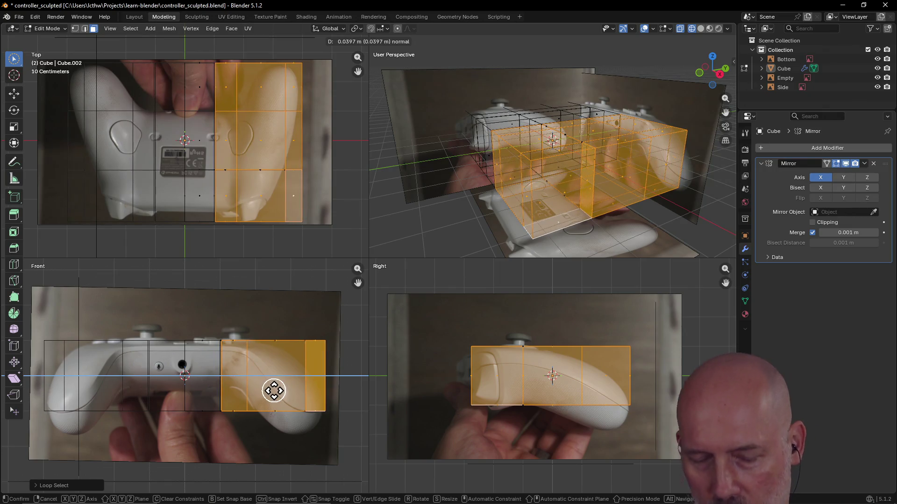
# Step: Confirm the short outward extrusion, then start an inset and cancel it
pyautogui.click(274, 391)
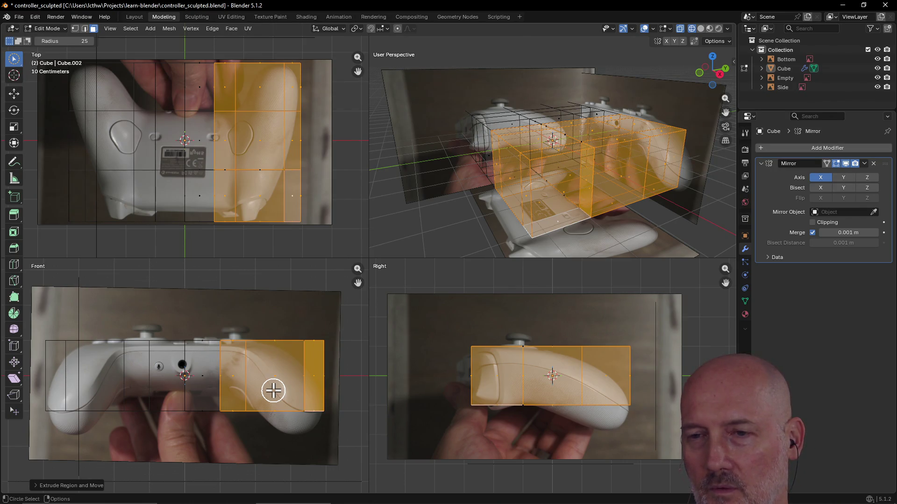
pyautogui.press('i')
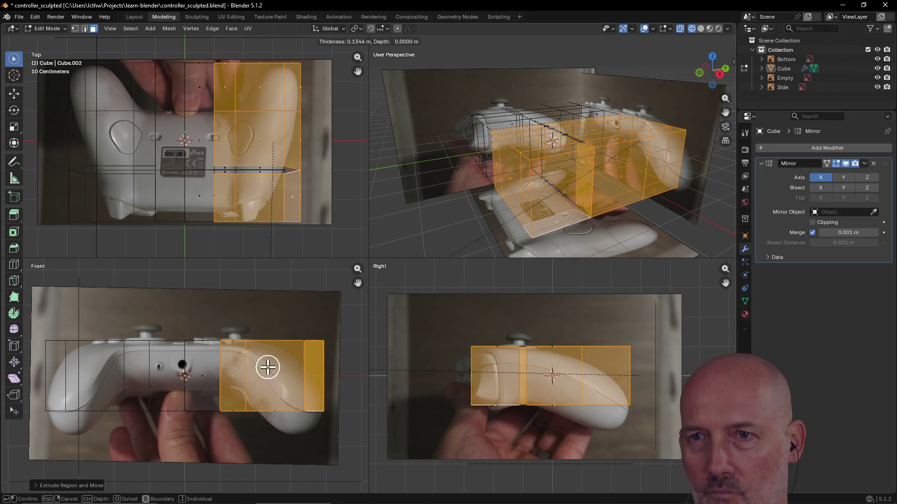
pyautogui.press('Escape')
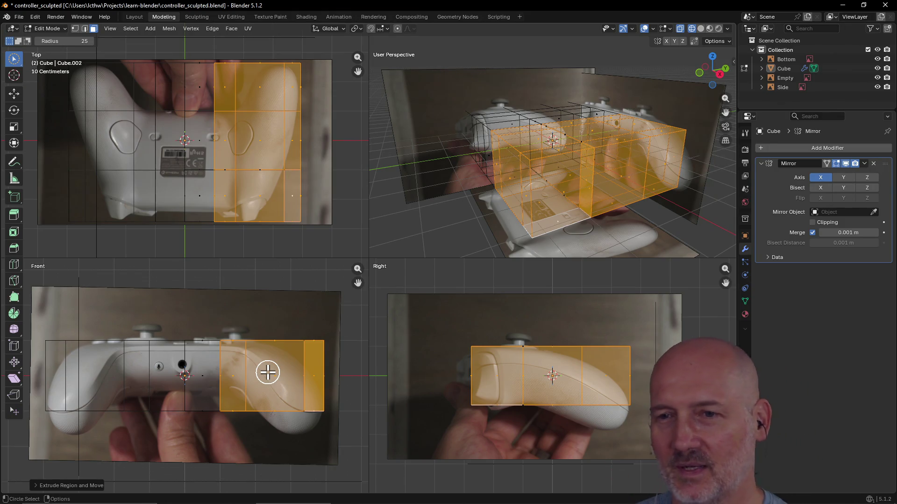
pyautogui.hotkey('alt', 'Tab')
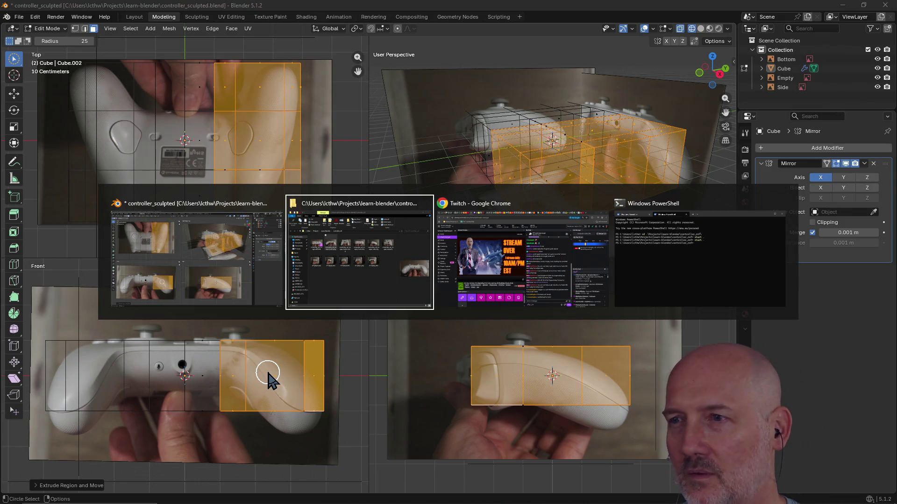
# Step: Bring the TourBox Console with its Blender preset in front of Blender
pyautogui.hotkey('alt', 'Tab')
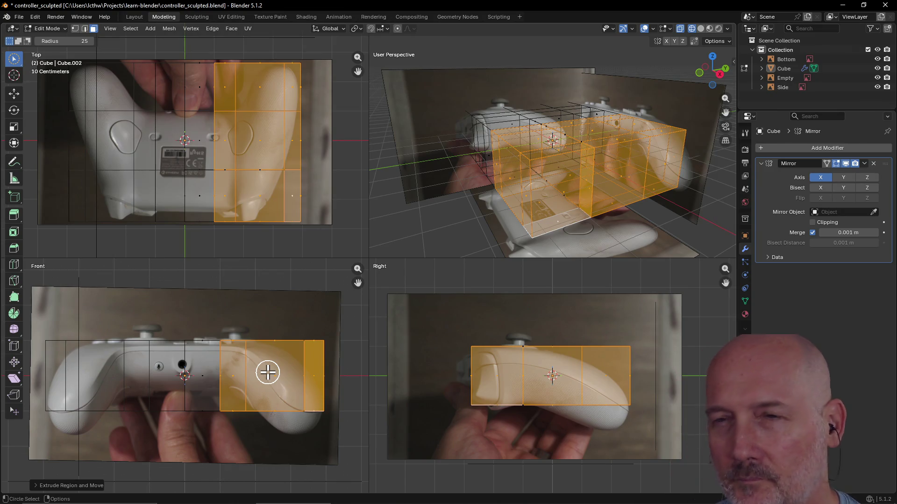
pyautogui.hotkey('alt', 'Tab')
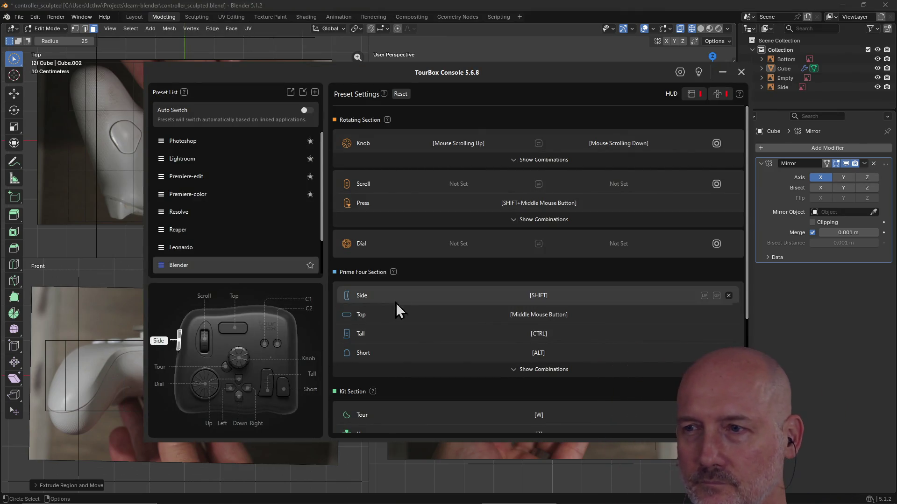